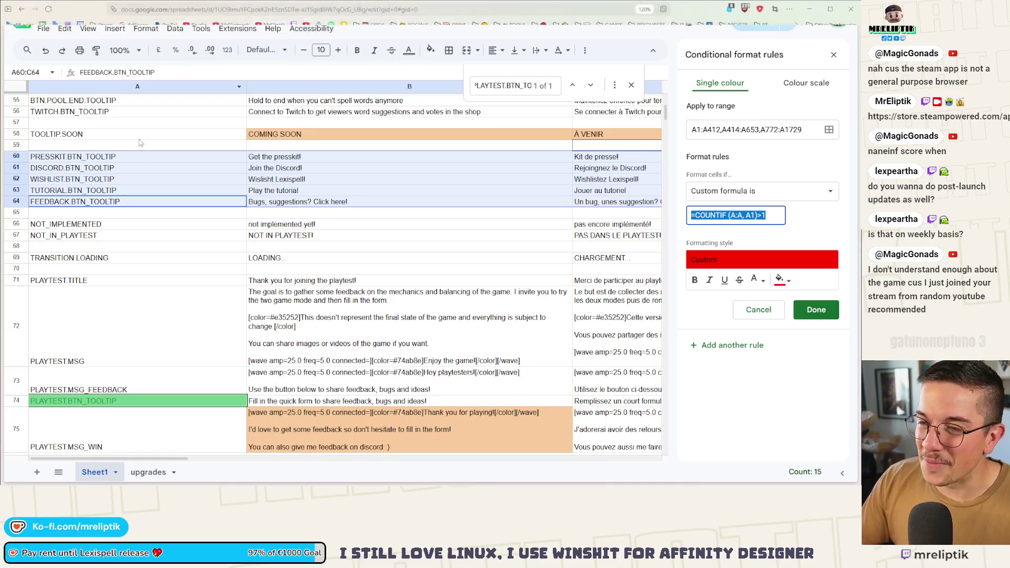
Move the localization sheet tab up, close the conditional formatting panel, and search for CLEAR.LEXIMS_.
{"action": "mouse_move", "coordinate": [4, 228]}
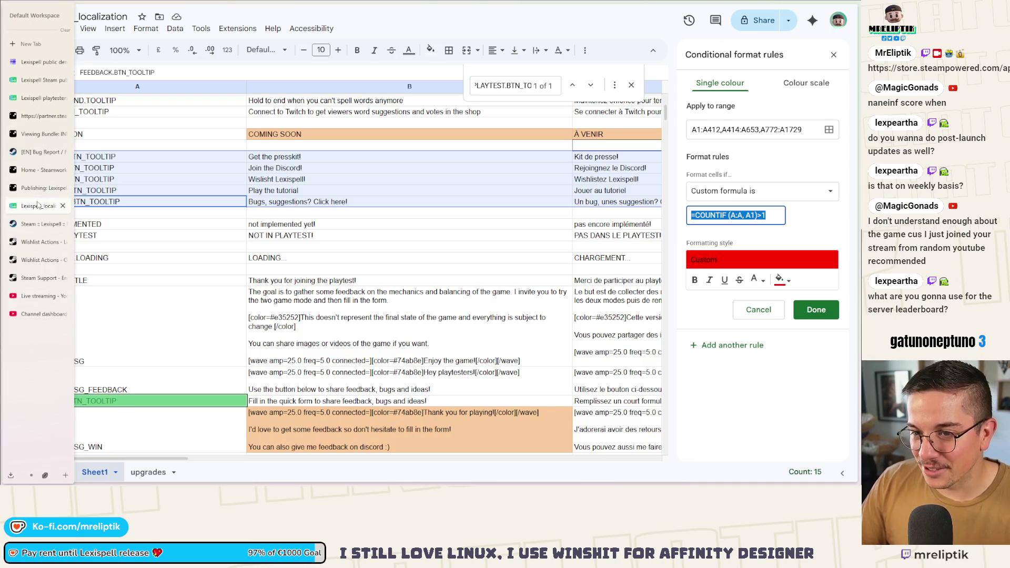
{"action": "left_click_drag", "start_coordinate": [34, 200], "coordinate": [45, 116]}
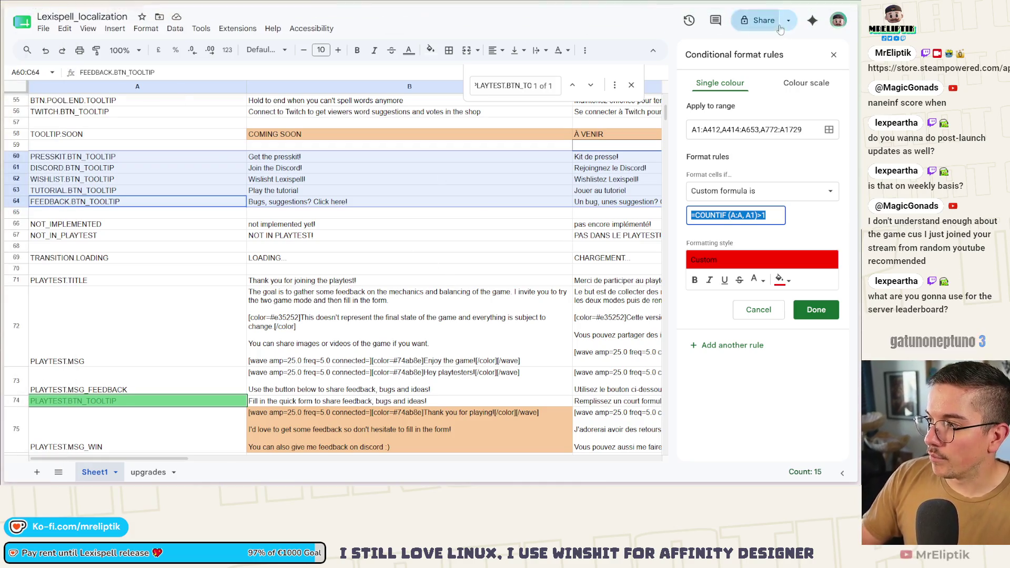
{"action": "left_click", "coordinate": [833, 55]}
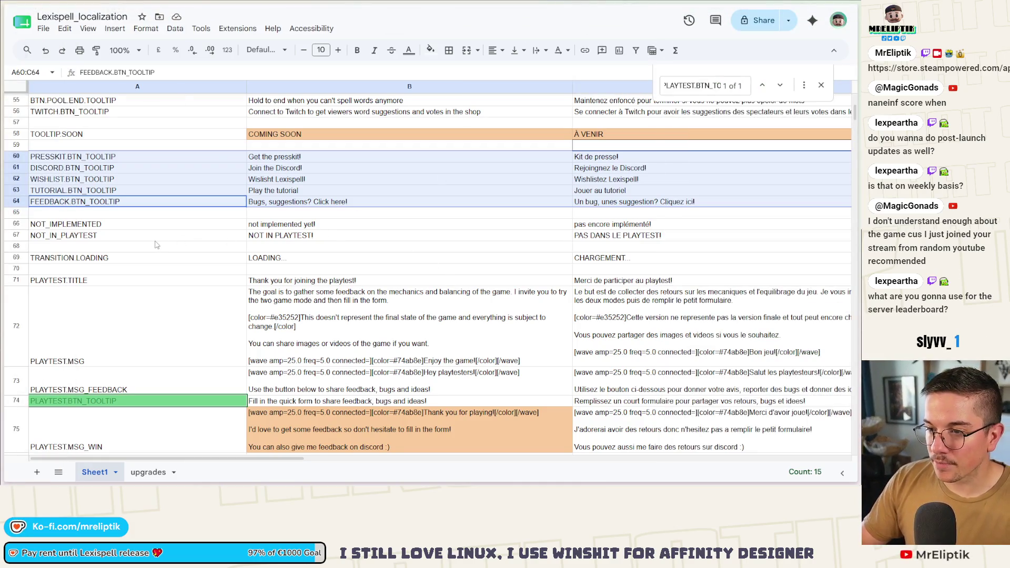
{"action": "left_click", "coordinate": [215, 244]}
{"action": "key", "text": "ctrl+f"}
{"action": "key", "text": "ctrl+v"}
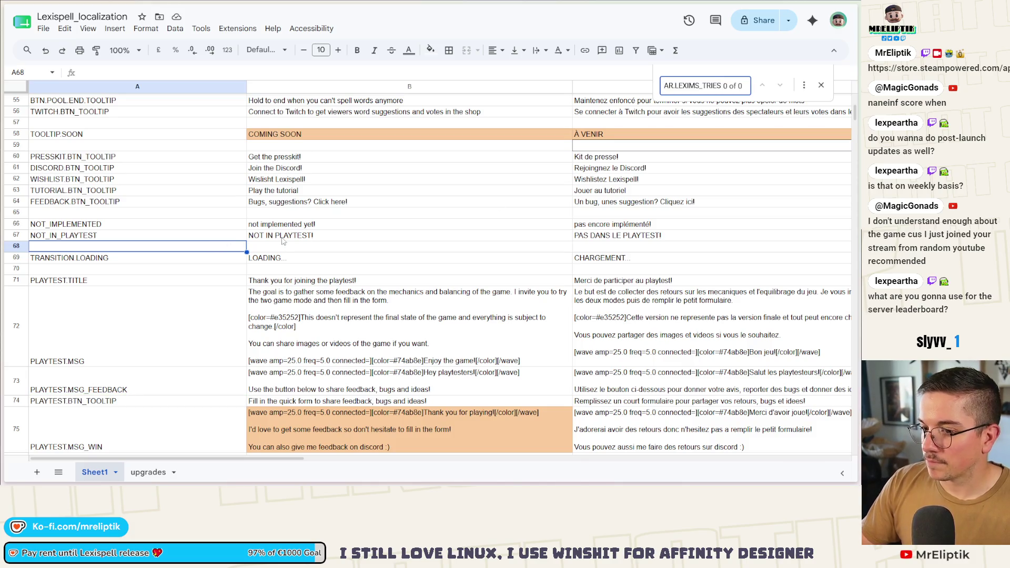
{"action": "key", "text": "ctrl+a"}
{"action": "type", "text": "CLEAR.LEXIMS_"}
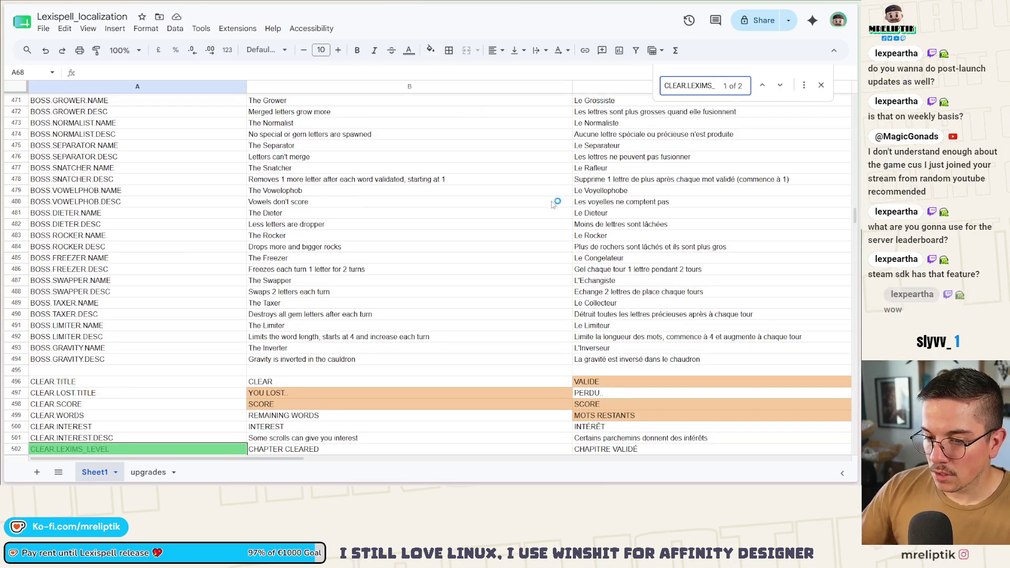
{"action": "scroll", "coordinate": [149, 312], "scroll_direction": "down", "scroll_amount": 3}
Insert a new row at row 504 and paste the key CLEAR.LEXIMS_TRIES into A504.
{"action": "left_click", "coordinate": [84, 276]}
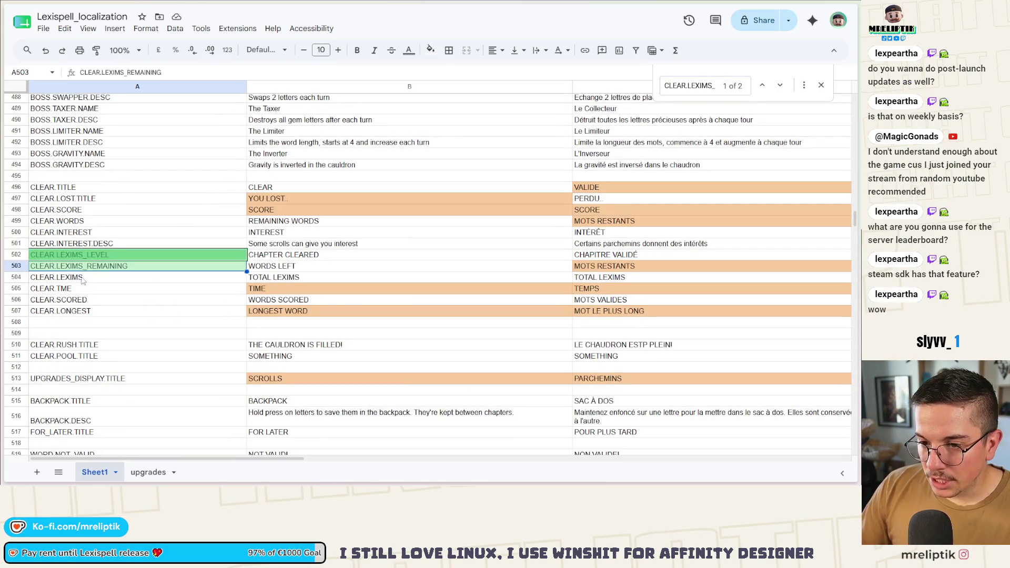
{"action": "right_click", "coordinate": [83, 277]}
{"action": "left_click", "coordinate": [138, 165]}
{"action": "type", "text": "CLEAR.LEXIMS_TRIES"}
{"action": "left_click", "coordinate": [273, 282]}
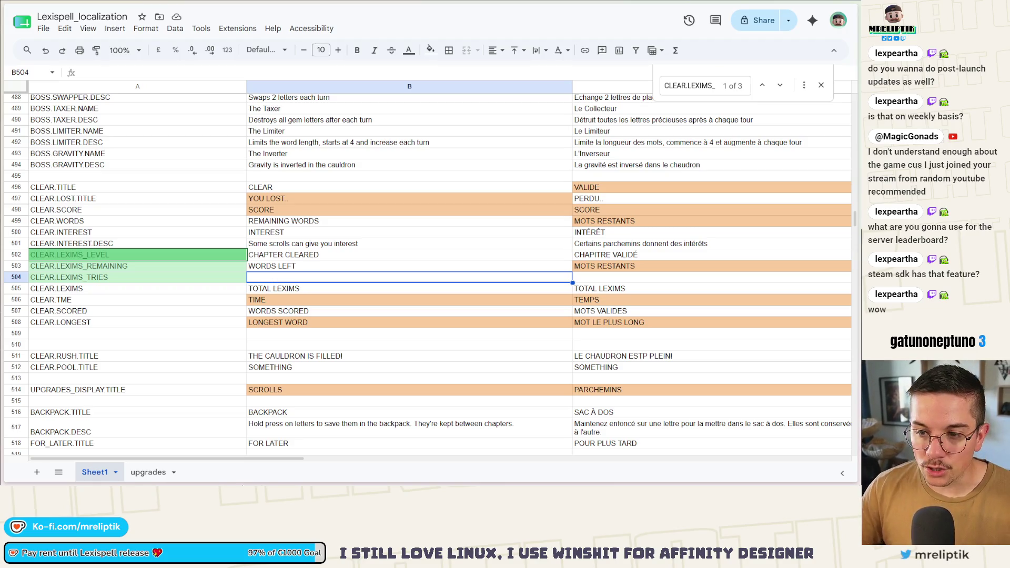
{"action": "key", "text": "alt+Tab"}
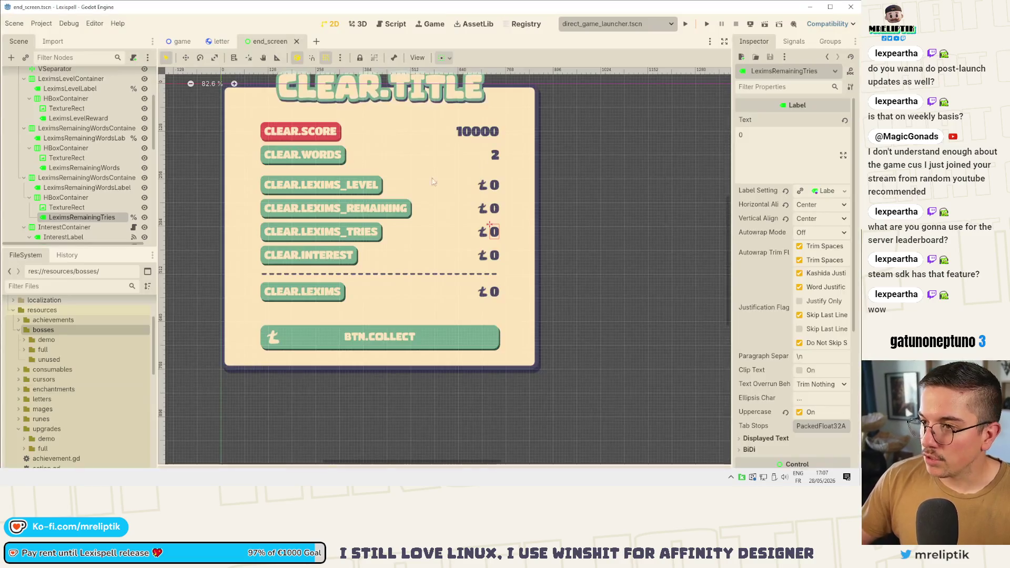
{"action": "key", "text": "F5"}
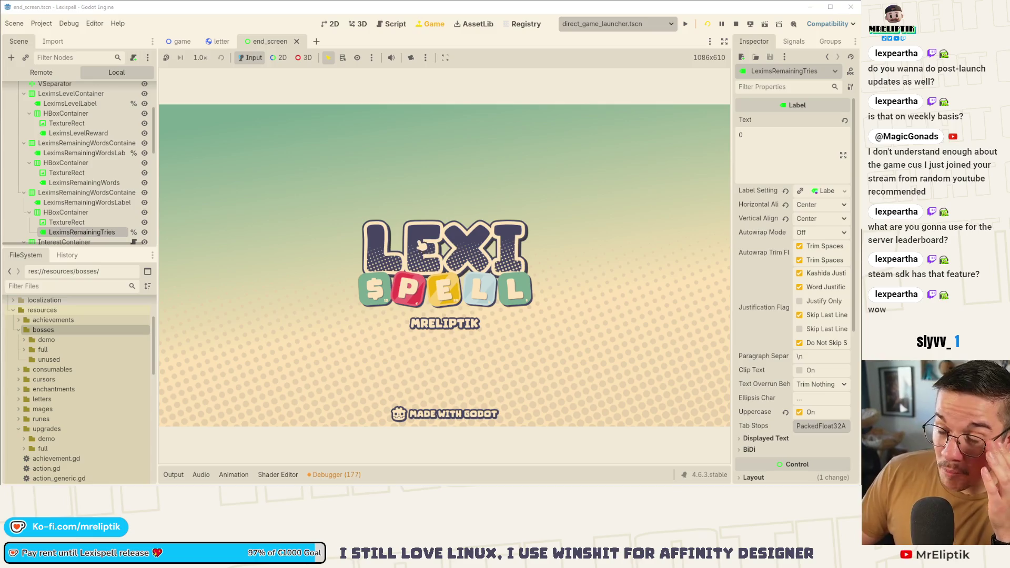
{"action": "left_click", "coordinate": [375, 332]}
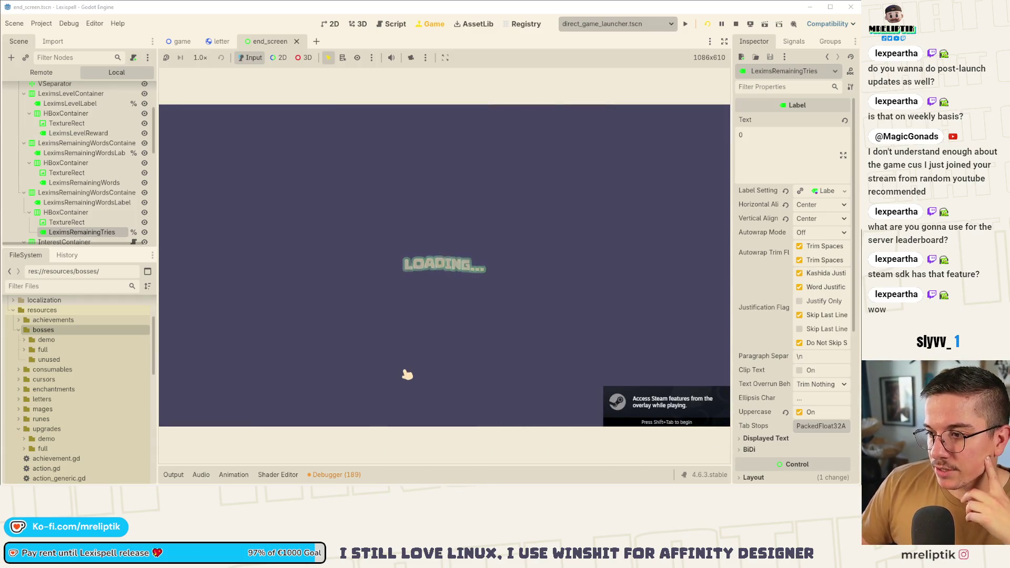
{"action": "left_click", "coordinate": [198, 337]}
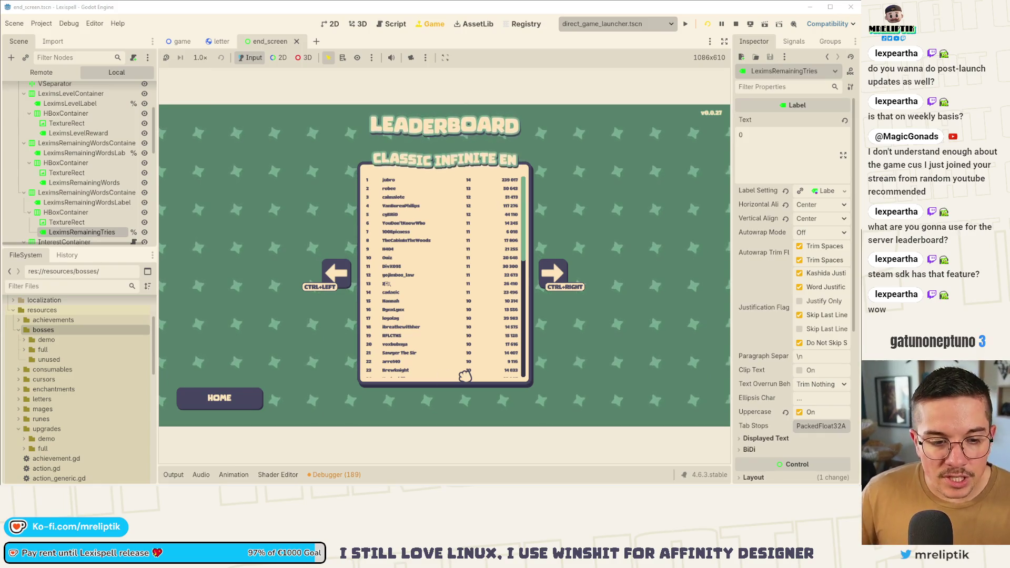
{"action": "scroll", "coordinate": [465, 376], "scroll_direction": "down", "scroll_amount": 8}
{"action": "scroll", "coordinate": [436, 290], "scroll_direction": "up", "scroll_amount": 8}
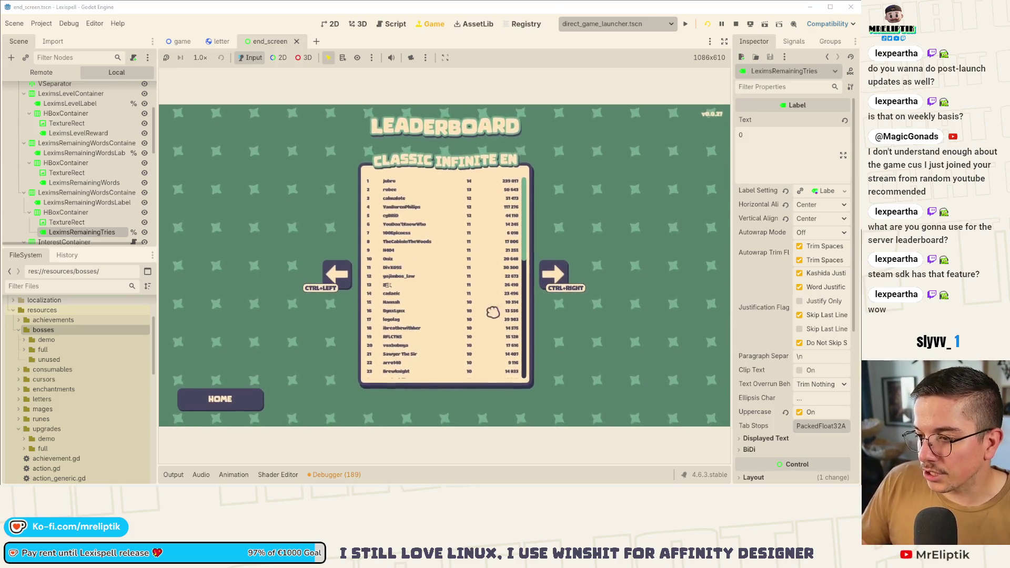
{"action": "left_click", "coordinate": [226, 399]}
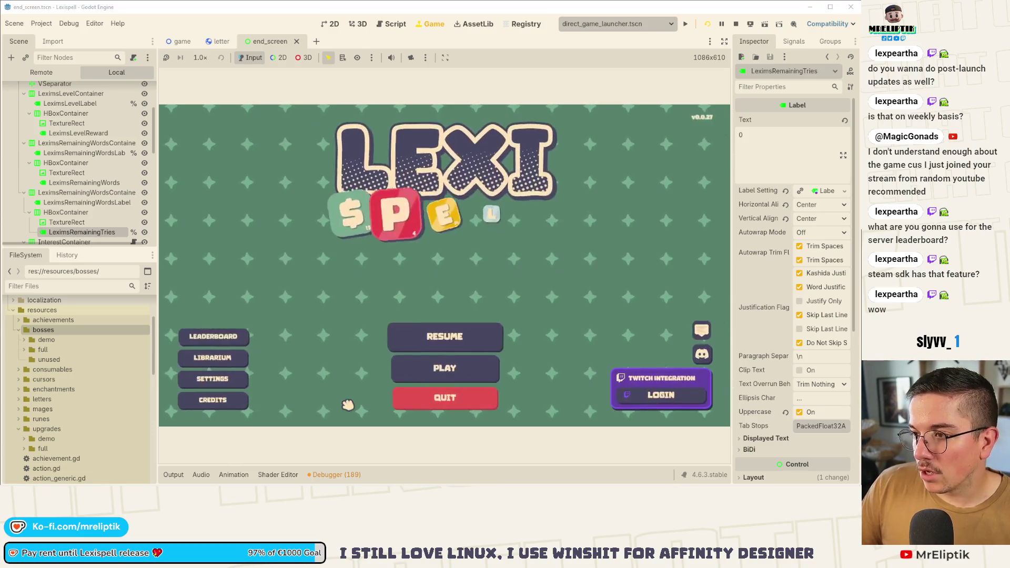
{"action": "left_click", "coordinate": [444, 397]}
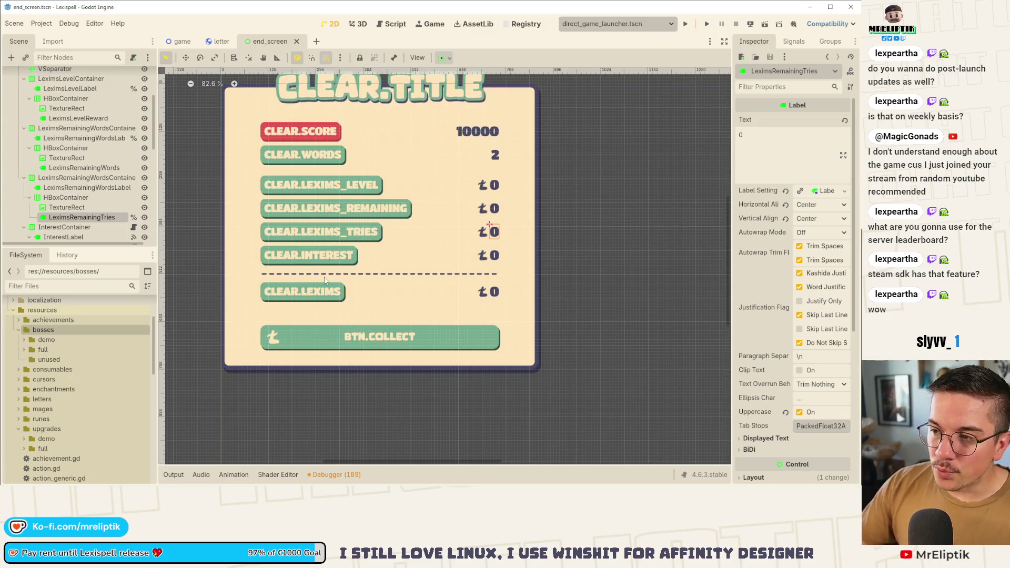
Zoom and pan the end-screen canvas, then open end_screen.gd from the EndScreen root node's script icon.
{"action": "scroll", "coordinate": [358, 240], "scroll_direction": "down", "scroll_amount": 2}
{"action": "scroll", "coordinate": [358, 241], "scroll_direction": "up", "scroll_amount": 1}
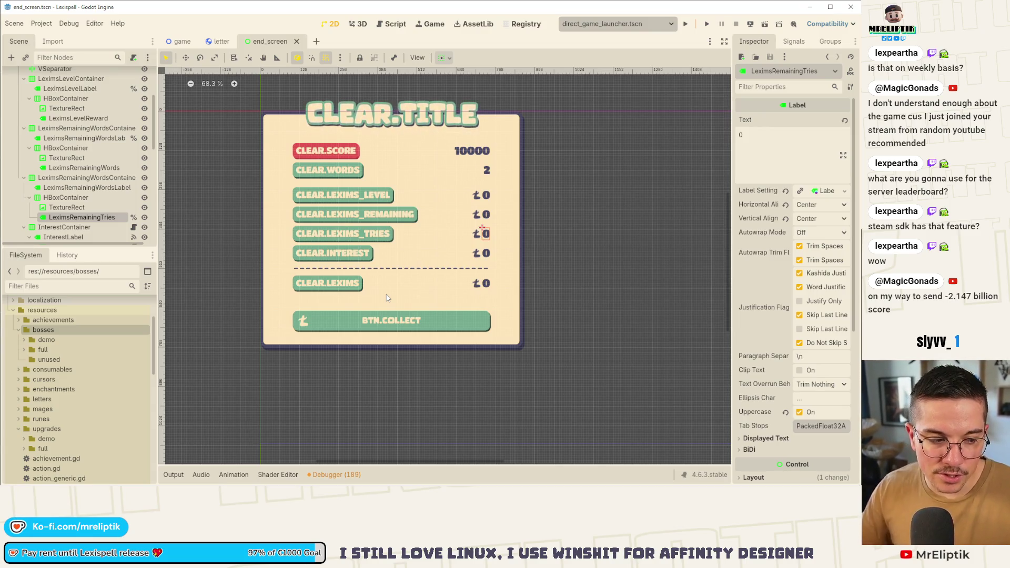
{"action": "scroll", "coordinate": [418, 218], "scroll_direction": "up", "scroll_amount": 3}
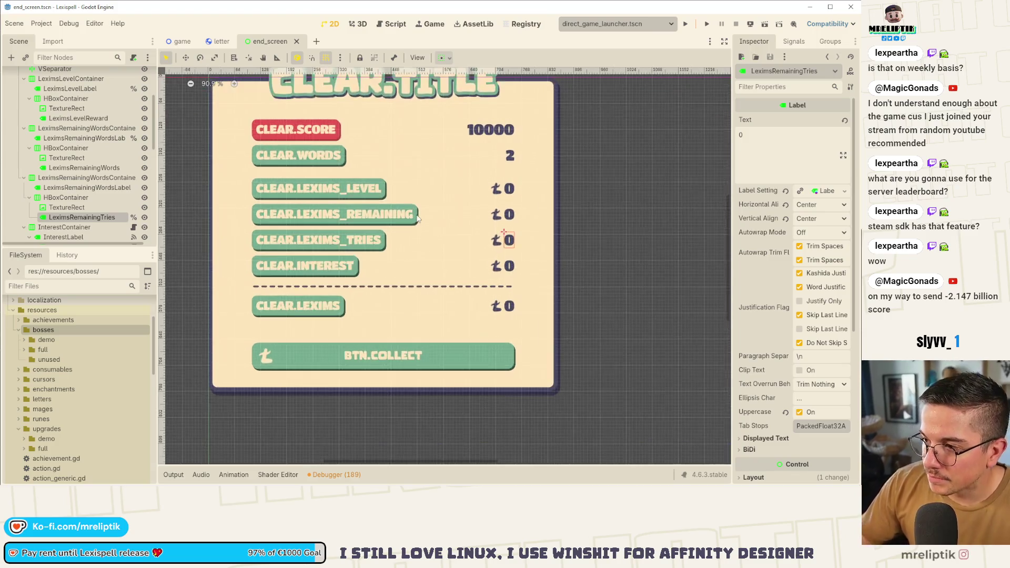
{"action": "left_click_drag", "start_coordinate": [417, 217], "coordinate": [407, 242]}
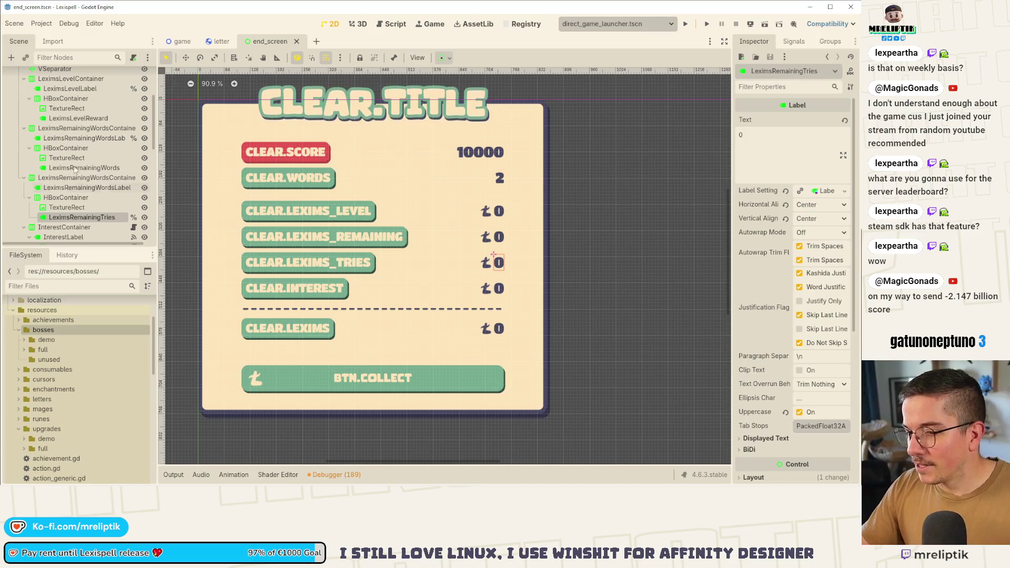
{"action": "scroll", "coordinate": [74, 169], "scroll_direction": "up", "scroll_amount": 4}
{"action": "left_click", "coordinate": [133, 75]}
{"action": "scroll", "coordinate": [393, 255], "scroll_direction": "up", "scroll_amount": 10}
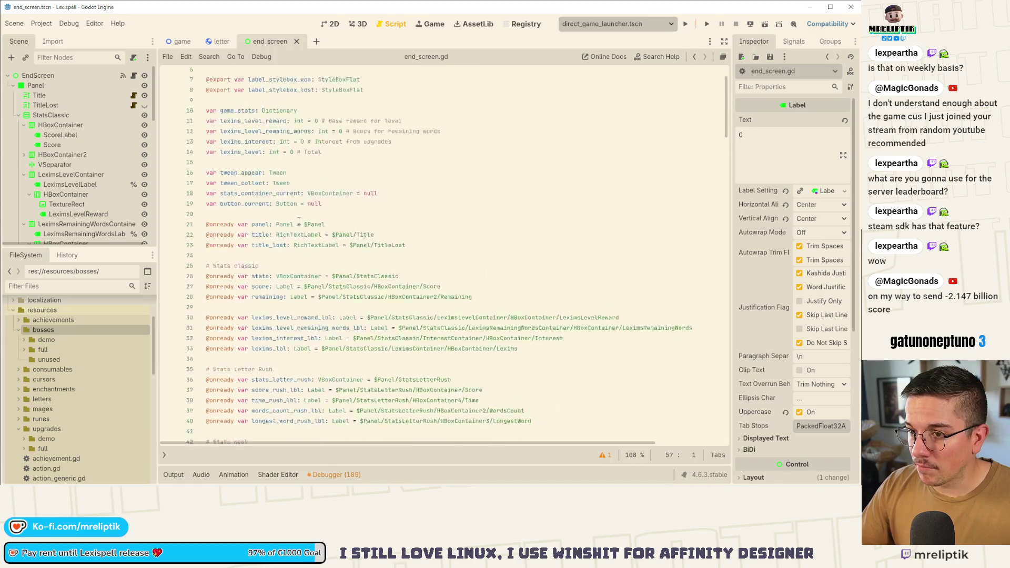
Scroll end_screen.gd to the collect tween line, then switch to the game scene and open game.gd.
{"action": "scroll", "coordinate": [299, 221], "scroll_direction": "down", "scroll_amount": 20}
{"action": "scroll", "coordinate": [369, 248], "scroll_direction": "down", "scroll_amount": 2}
{"action": "scroll", "coordinate": [365, 244], "scroll_direction": "down", "scroll_amount": 14}
{"action": "scroll", "coordinate": [362, 243], "scroll_direction": "down", "scroll_amount": 18}
{"action": "left_click", "coordinate": [405, 260]}
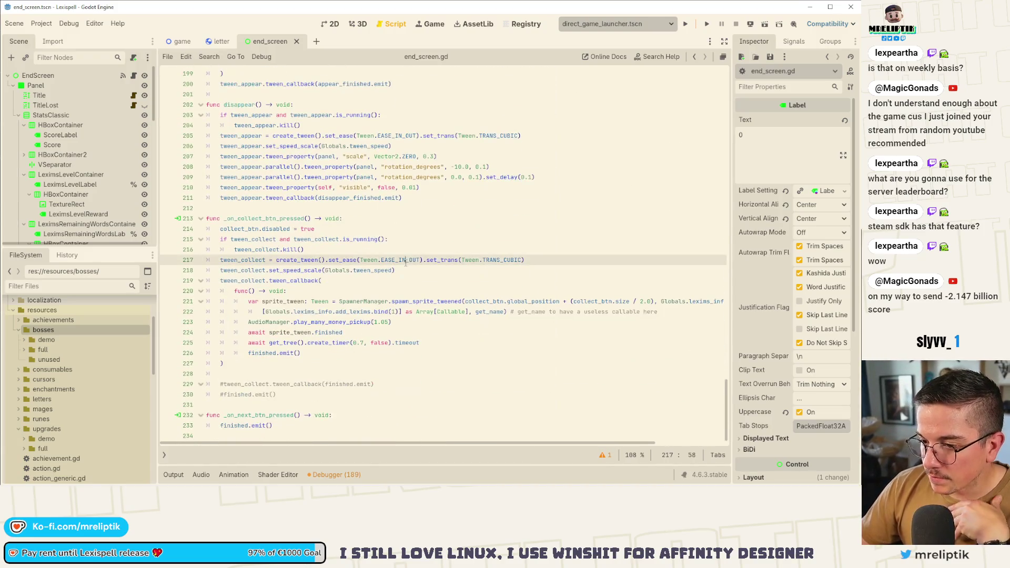
{"action": "left_click", "coordinate": [179, 41]}
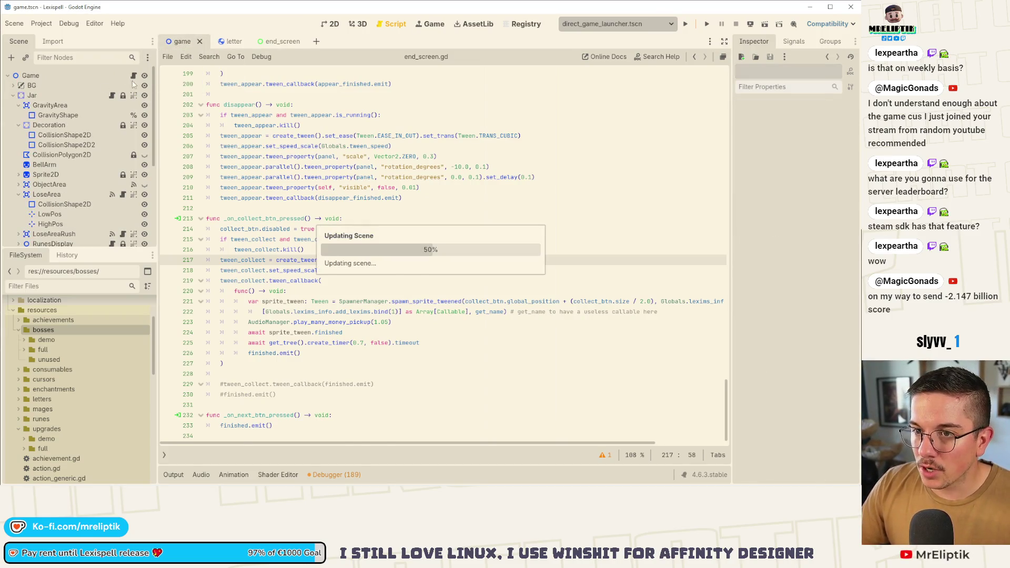
{"action": "left_click", "coordinate": [366, 260]}
Search game.gd for try_show_endscreen and step to the end_screen_manager matches.
{"action": "key", "text": "ctrl+f"}
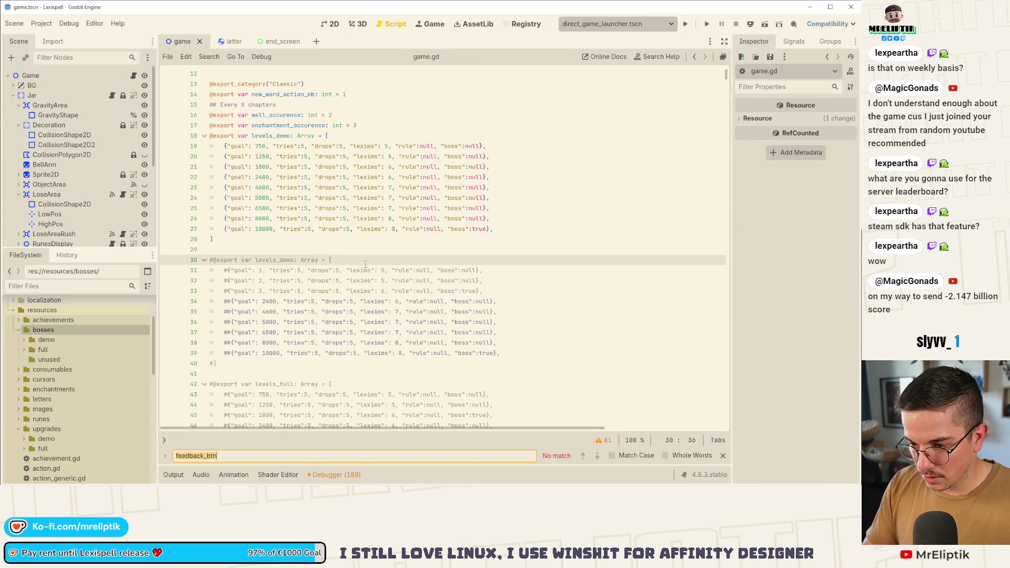
{"action": "type", "text": "try_s"}
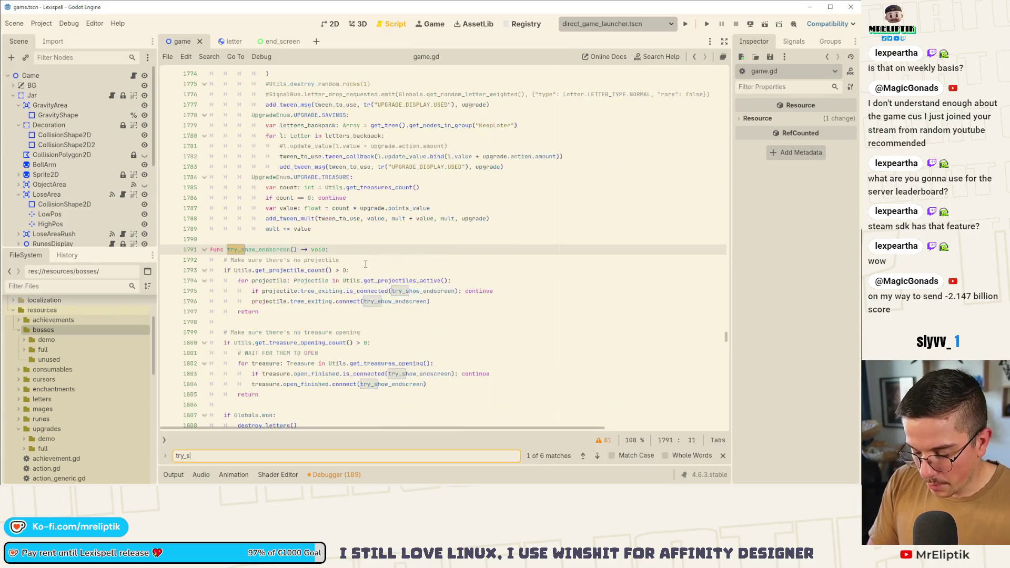
{"action": "type", "text": "how_end"}
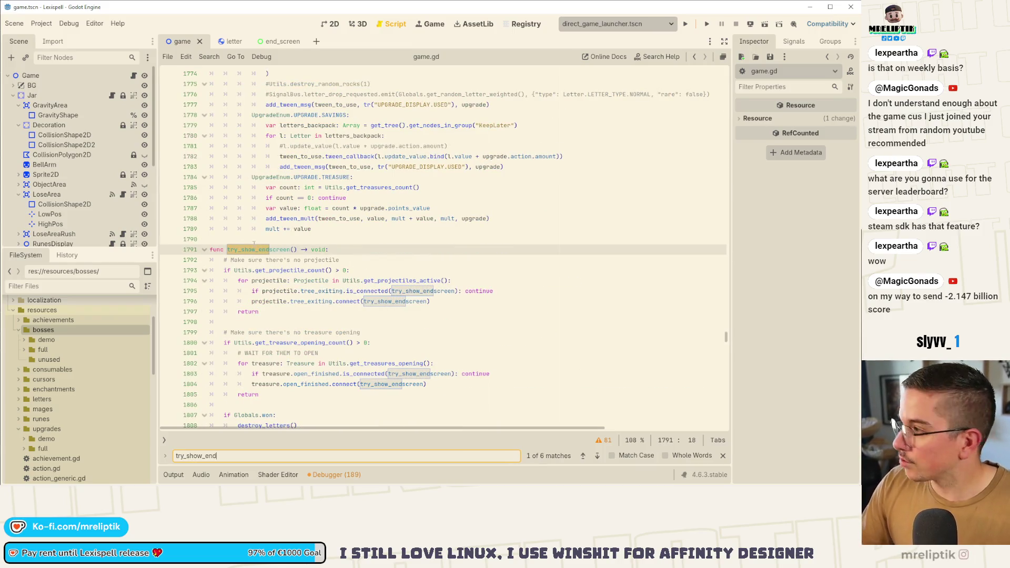
{"action": "type", "text": "screen"}
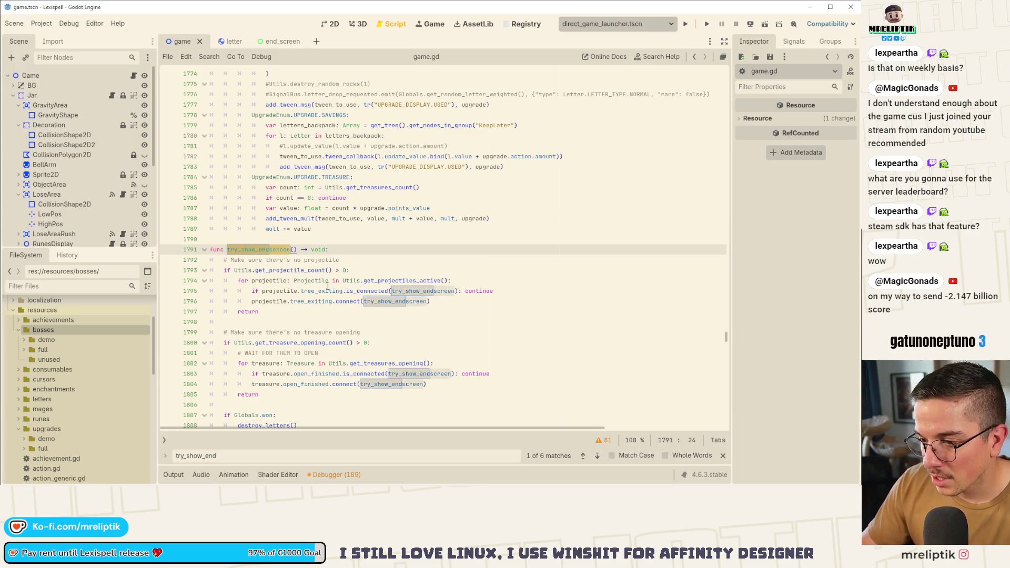
{"action": "scroll", "coordinate": [411, 377], "scroll_direction": "down", "scroll_amount": 1}
{"action": "scroll", "coordinate": [412, 377], "scroll_direction": "down", "scroll_amount": 3}
{"action": "scroll", "coordinate": [299, 346], "scroll_direction": "down", "scroll_amount": 3}
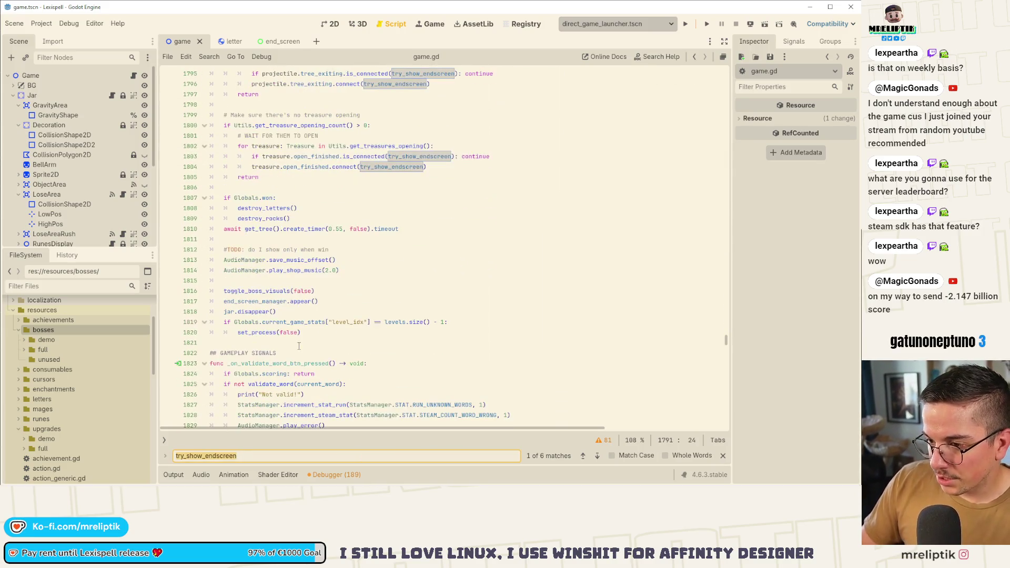
{"action": "double_click", "coordinate": [255, 301]}
{"action": "key", "text": "ctrl+f"}
{"action": "left_click", "coordinate": [597, 458]}
Review the end-screen assignments for lexims_level, lexims_level_reward and lexims_interest in game.gd.
{"action": "left_click", "coordinate": [597, 457]}
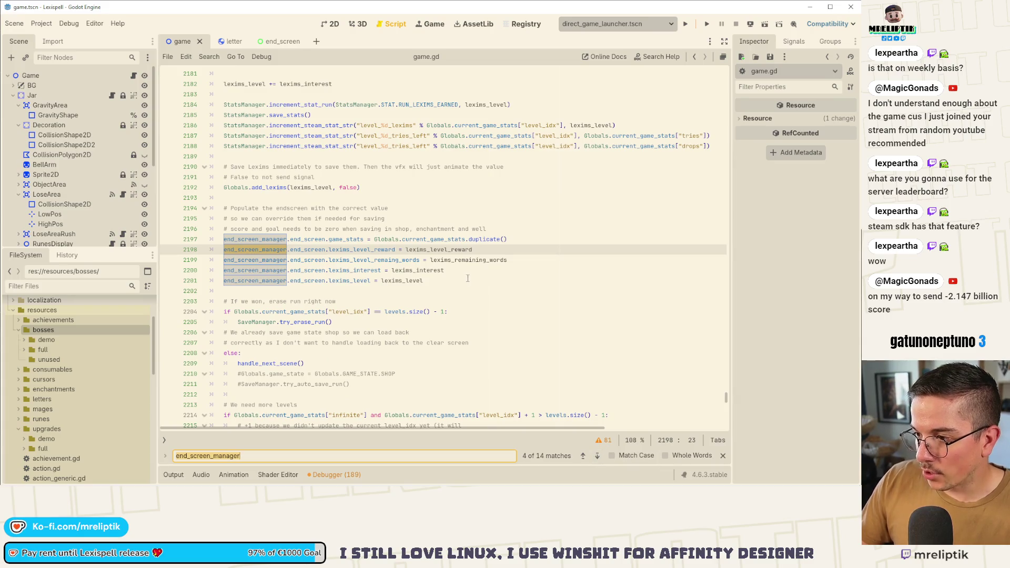
{"action": "left_click", "coordinate": [447, 280]}
{"action": "left_click", "coordinate": [369, 251]}
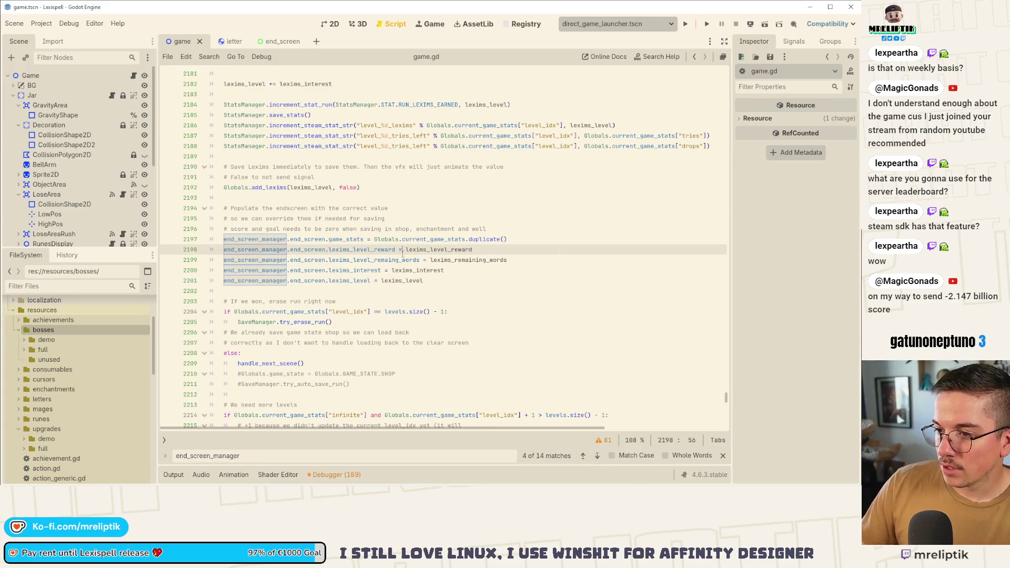
{"action": "left_click", "coordinate": [346, 270]}
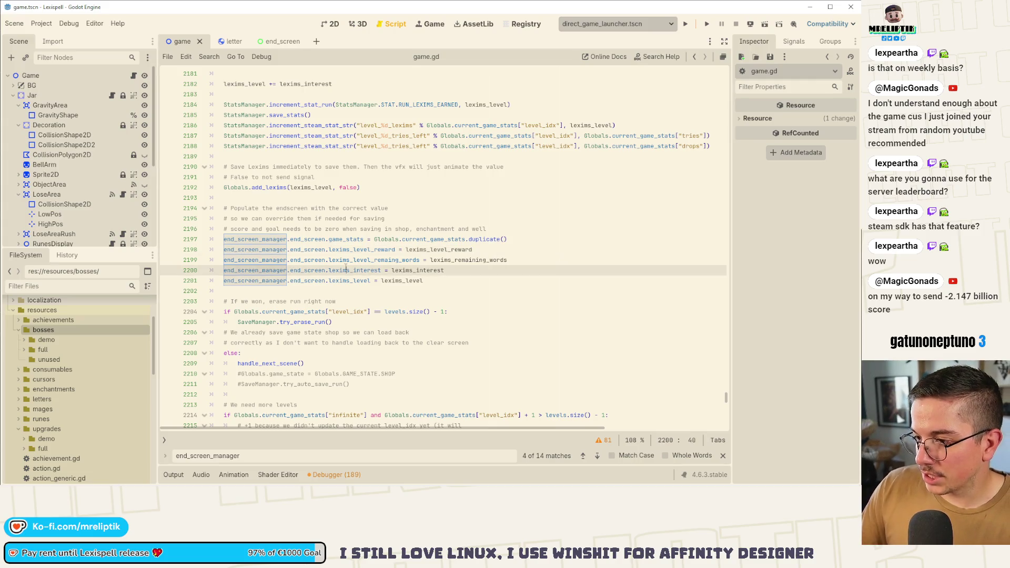
{"action": "double_click", "coordinate": [358, 239]}
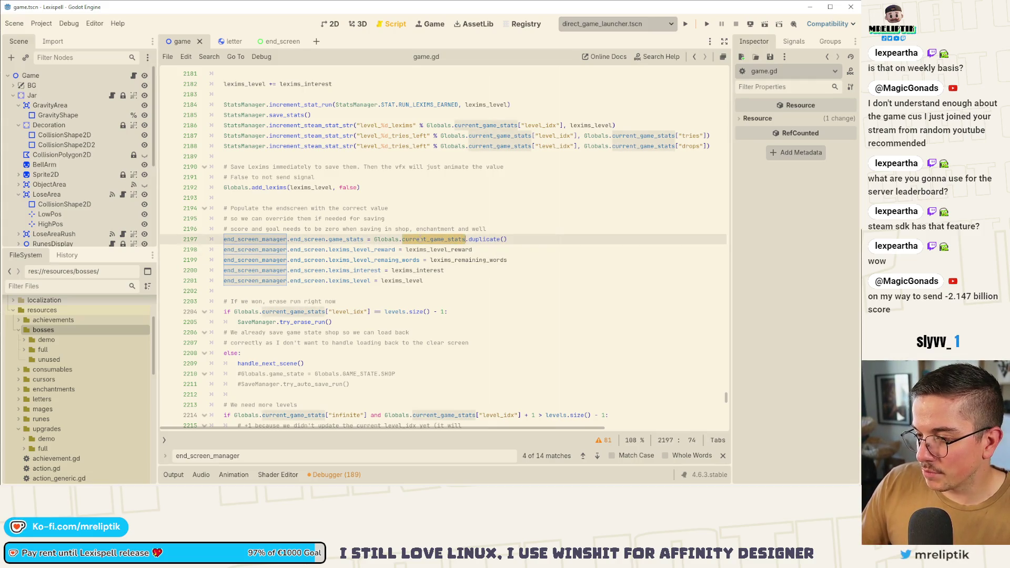
{"action": "left_click", "coordinate": [419, 280]}
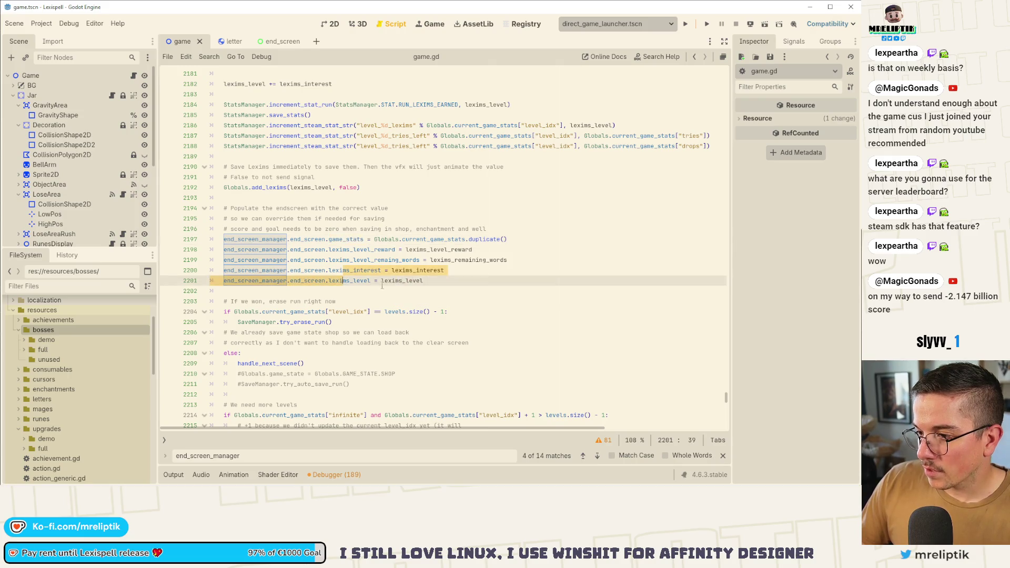
Duplicate the remaining-words end-screen line and rename the copy's property to lexims_level_tries.
{"action": "key", "text": "Up"}
{"action": "key", "text": "Up"}
{"action": "key", "text": "End"}
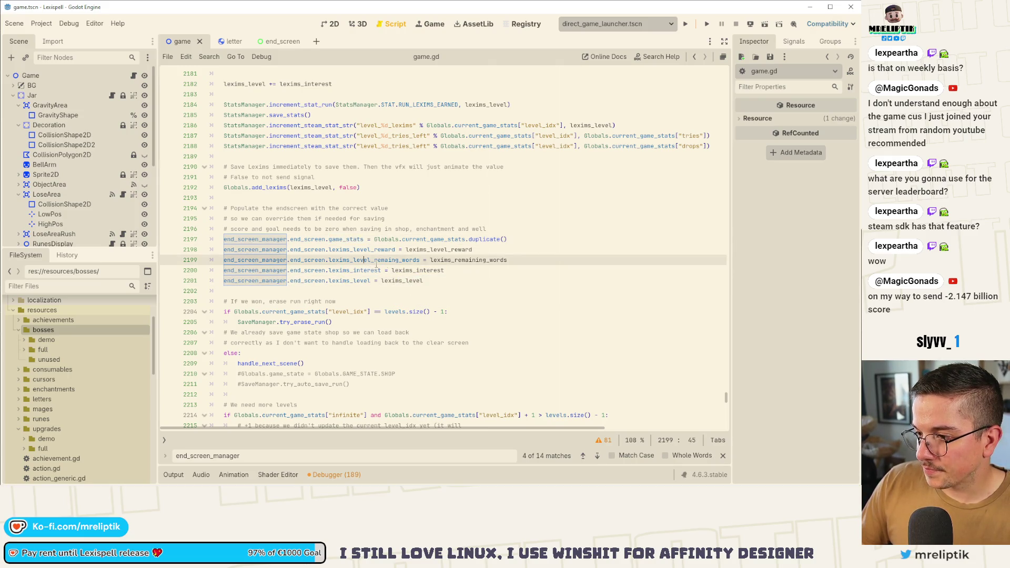
{"action": "key", "text": "ctrl+shift+d"}
{"action": "double_click", "coordinate": [384, 270]}
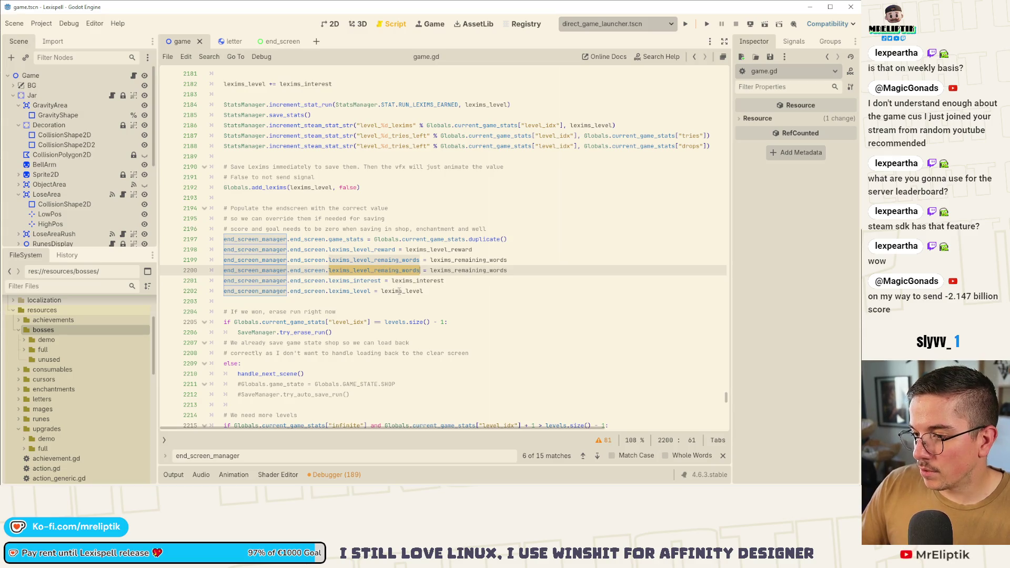
{"action": "type", "text": "CLEAR.LEXIMS_TRIES"}
{"action": "double_click", "coordinate": [362, 280]}
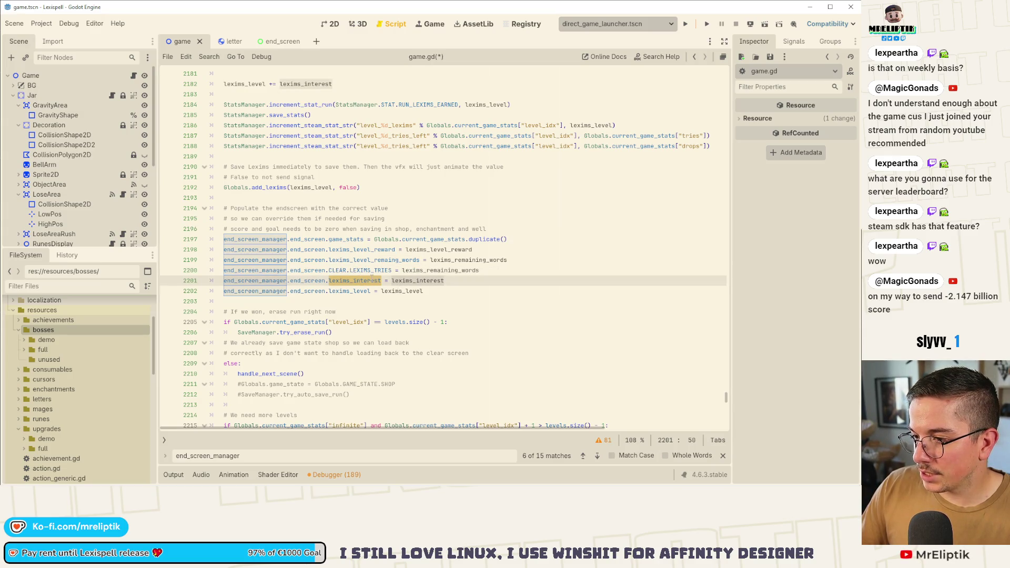
{"action": "key", "text": "ctrl+z"}
{"action": "left_click", "coordinate": [374, 281]}
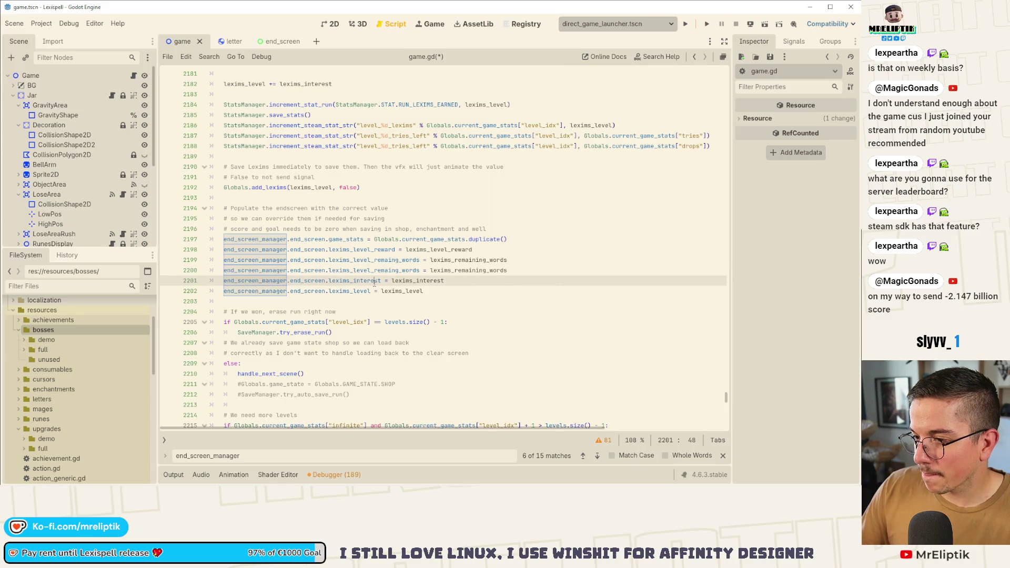
{"action": "double_click", "coordinate": [370, 271]}
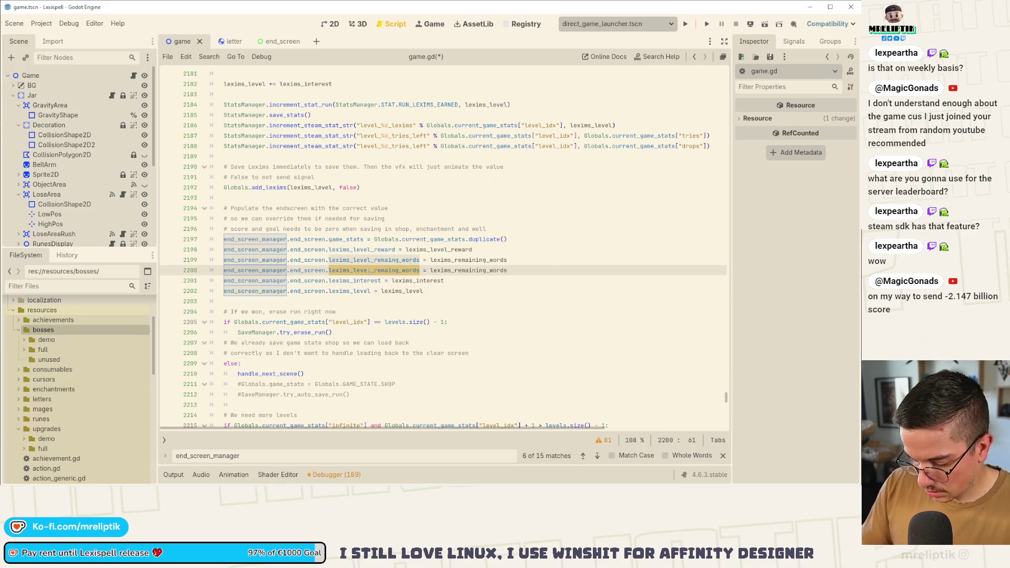
{"action": "type", "text": "lexims_level_"}
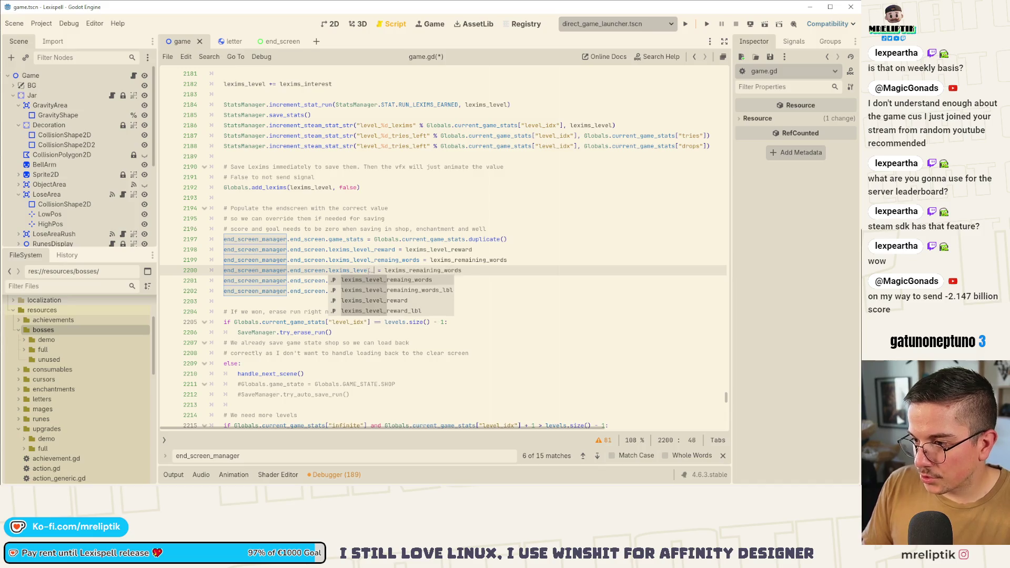
{"action": "type", "text": "tries"}
Check the value and name on the new lexims_level_tries assignment line.
{"action": "double_click", "coordinate": [441, 270]}
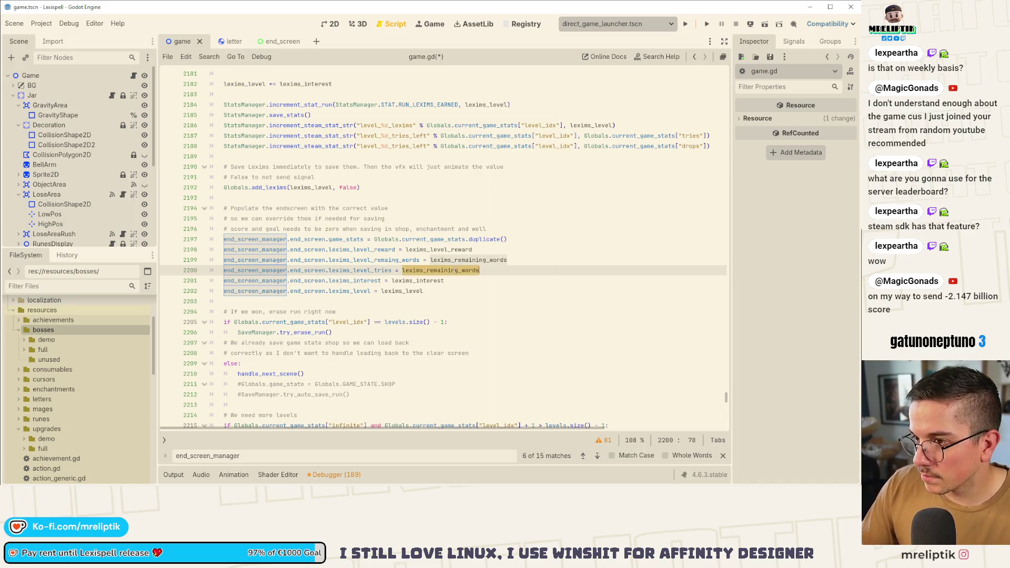
{"action": "scroll", "coordinate": [453, 270], "scroll_direction": "up", "scroll_amount": 5}
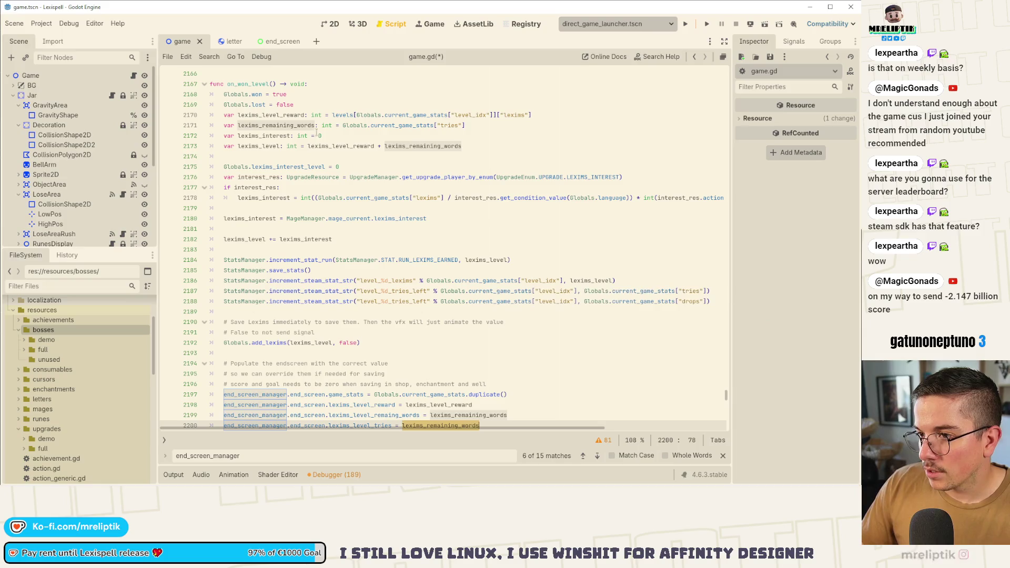
{"action": "scroll", "coordinate": [333, 357], "scroll_direction": "down", "scroll_amount": 2}
{"action": "double_click", "coordinate": [352, 363]}
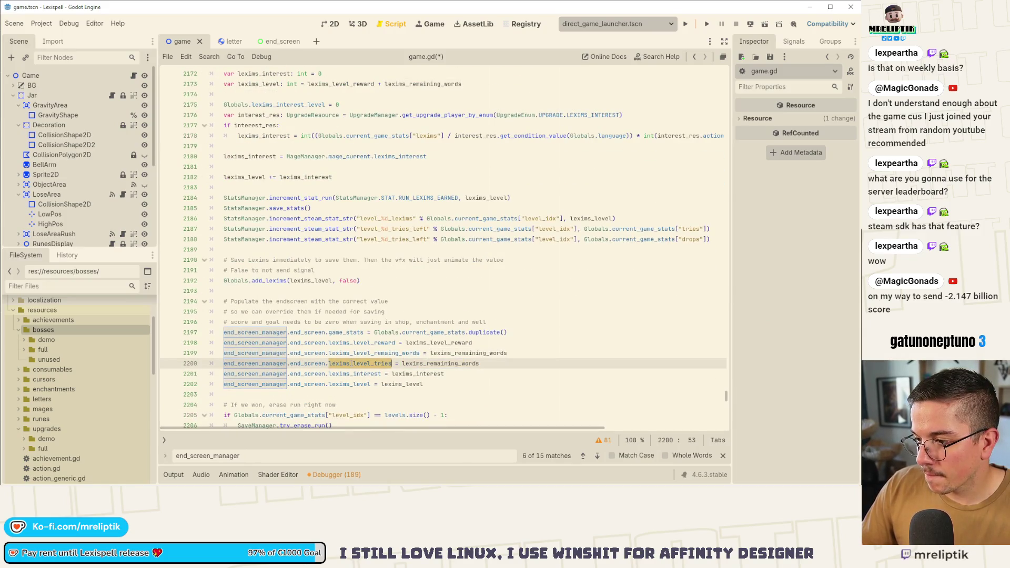
{"action": "scroll", "coordinate": [345, 326], "scroll_direction": "up", "scroll_amount": 4}
Add a declaration below lexims_remaining_words starting with 'var lexims_level_tries: int ='.
{"action": "left_click", "coordinate": [252, 219]}
{"action": "key", "text": "Return"}
{"action": "key", "text": "Up"}
{"action": "key", "text": "Up"}
{"action": "key", "text": "Up"}
{"action": "key", "text": "Return"}
{"action": "key", "text": "Up"}
{"action": "type", "text": "var lexims_level_tries:"}
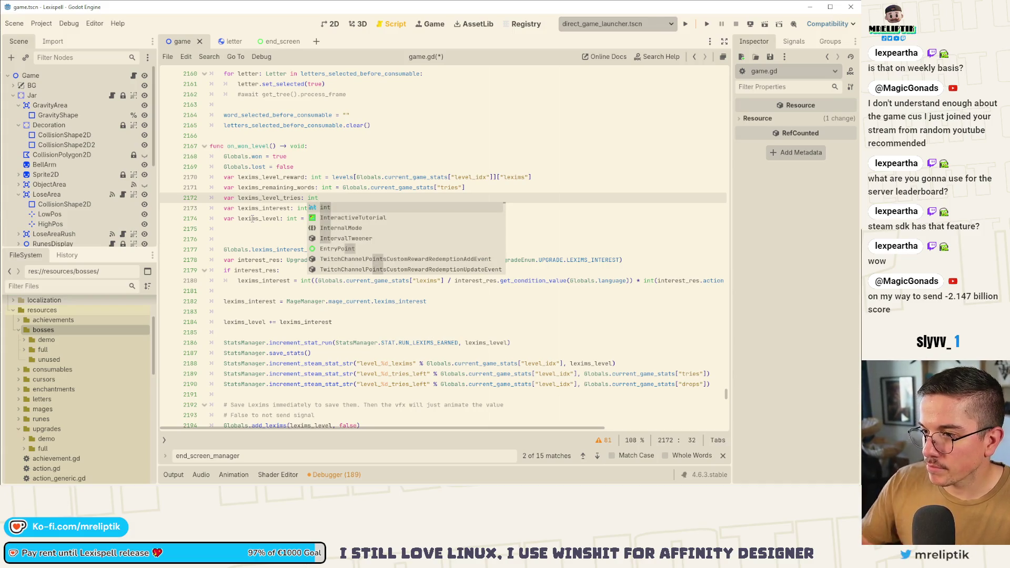
{"action": "type", "text": " int ="}
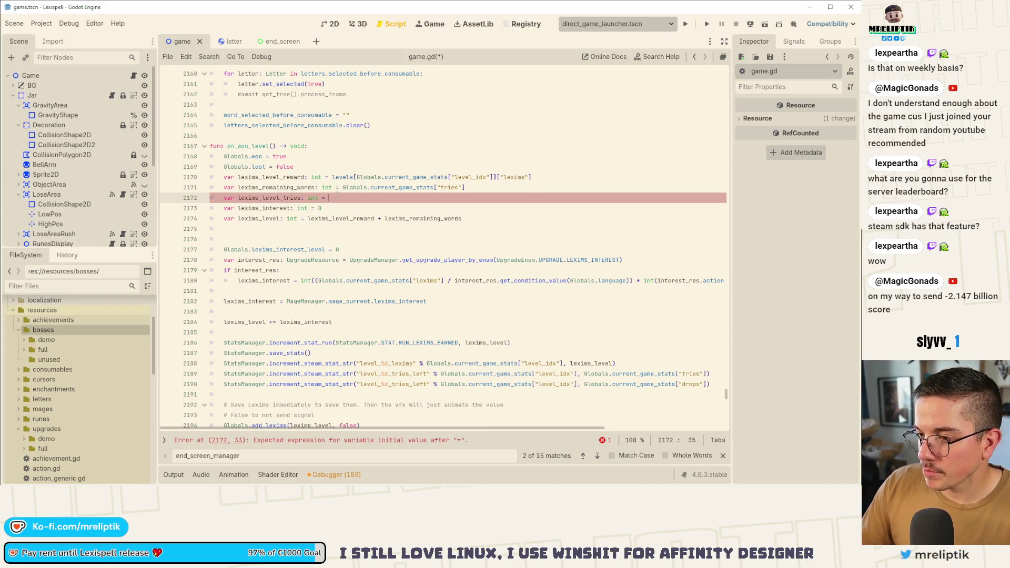
Complete the declaration with the Globals.current_game_stats lookup using the "drops" key.
{"action": "left_click_drag", "start_coordinate": [337, 188], "coordinate": [504, 191]}
{"action": "key", "text": "ctrl+c"}
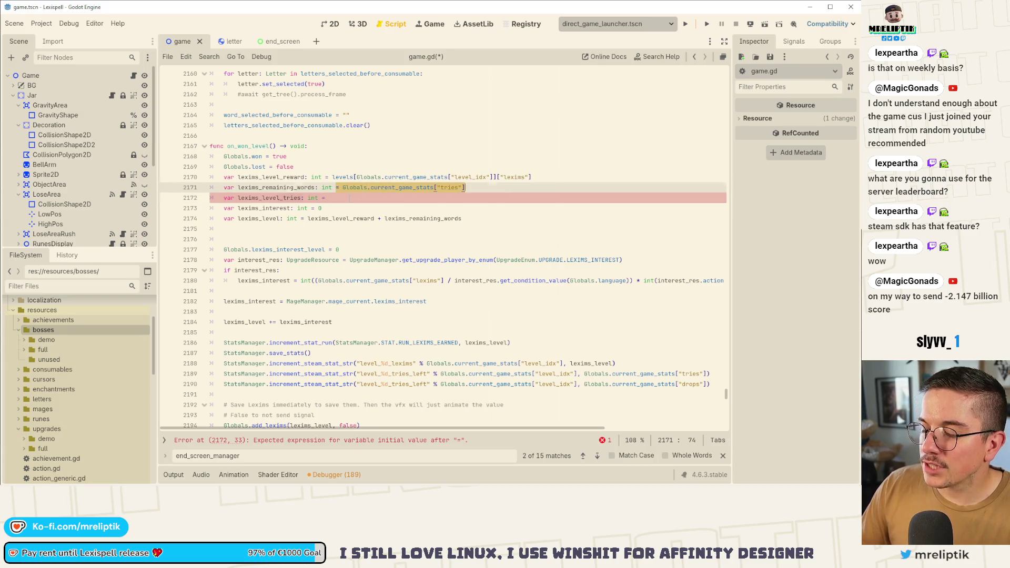
{"action": "left_click", "coordinate": [350, 197]}
{"action": "key", "text": "ctrl+v"}
{"action": "double_click", "coordinate": [437, 198]}
{"action": "type", "text": "dr"}
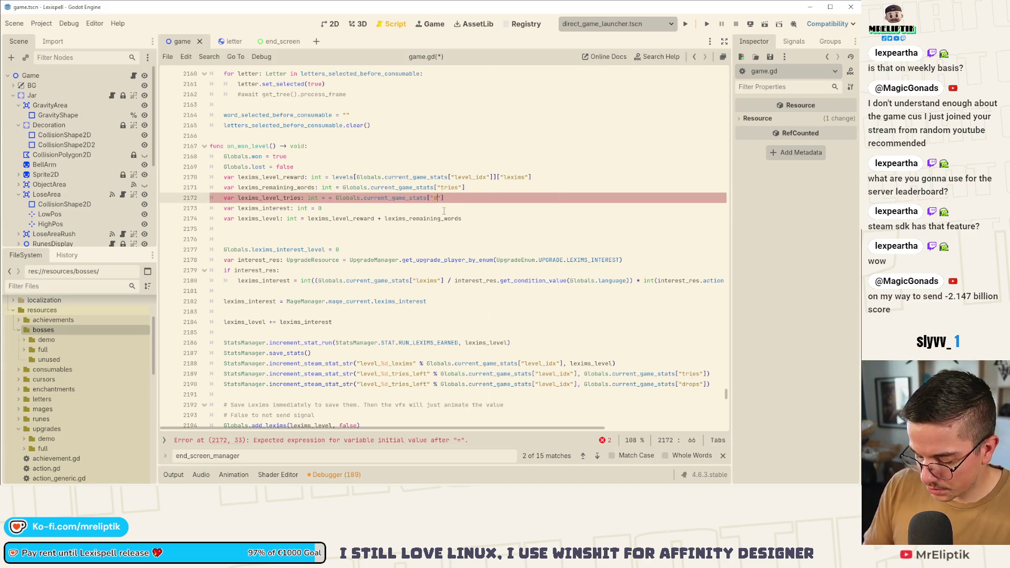
{"action": "type", "text": "ops"}
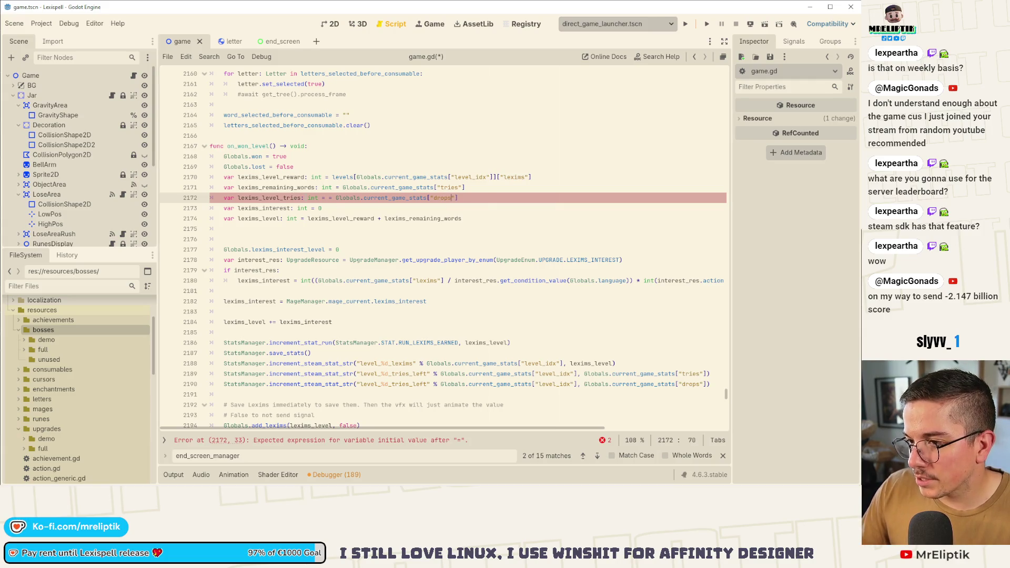
{"action": "key", "text": "BackSpace"}
{"action": "key", "text": "BackSpace"}
{"action": "key", "text": "BackSpace"}
{"action": "type", "text": "drops"}
Save game.gd and remove the leftover empty line below the declarations.
{"action": "key", "text": "ctrl+s"}
{"action": "left_click", "coordinate": [246, 240]}
{"action": "key", "text": "BackSpace"}
{"action": "key", "text": "BackSpace"}
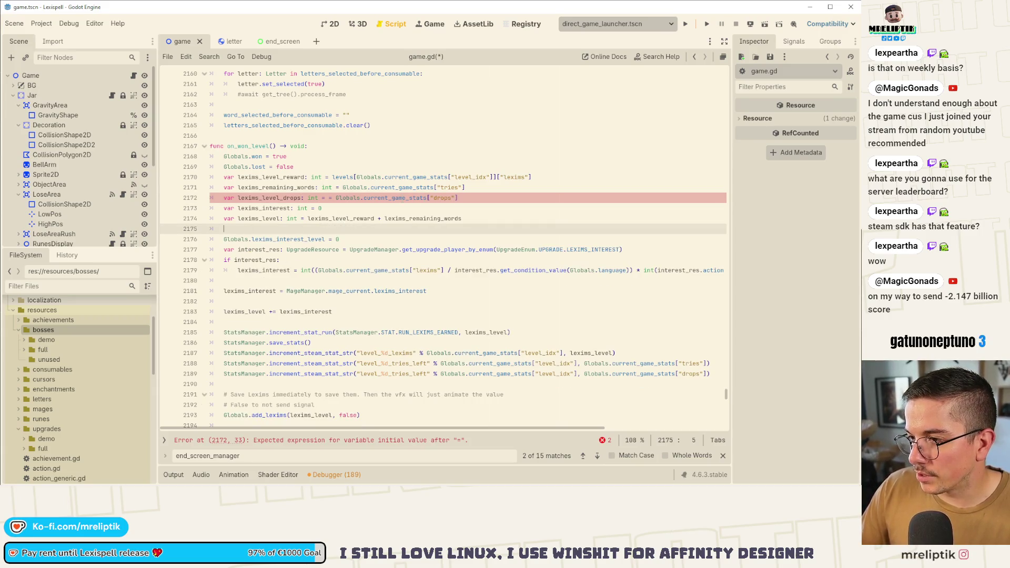
{"action": "left_click", "coordinate": [404, 197]}
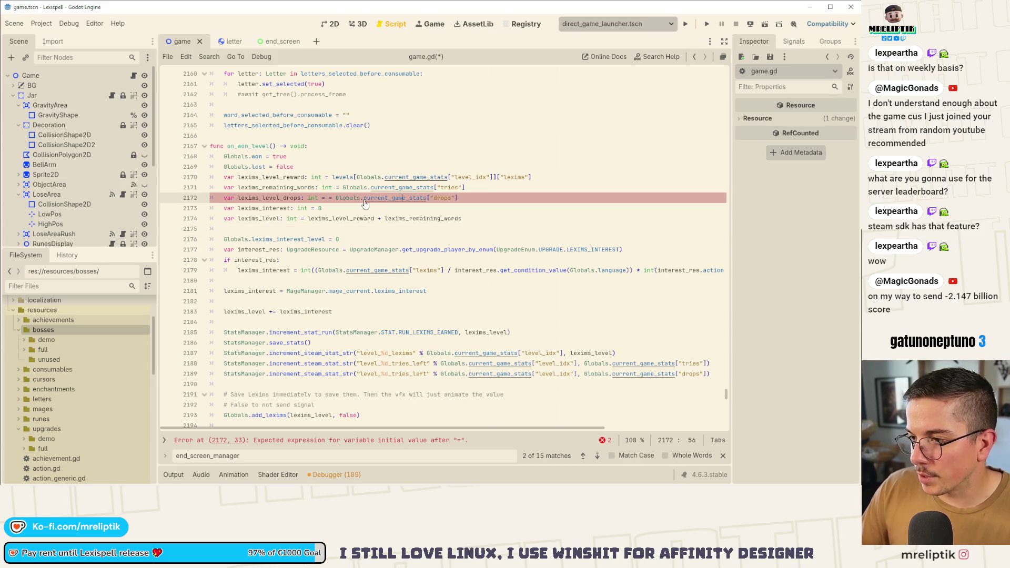
{"action": "left_click", "coordinate": [372, 232]}
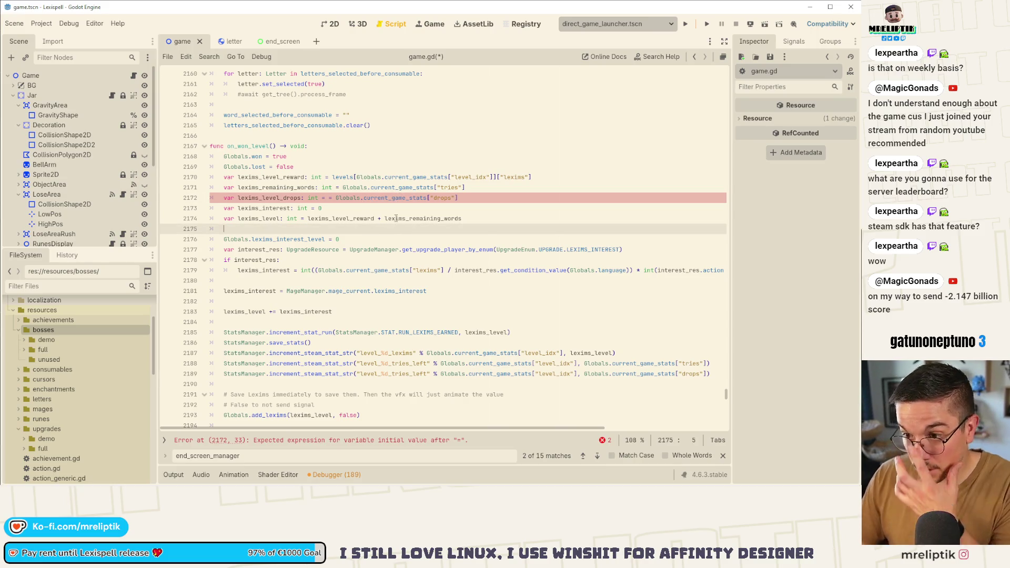
{"action": "left_click", "coordinate": [385, 198]}
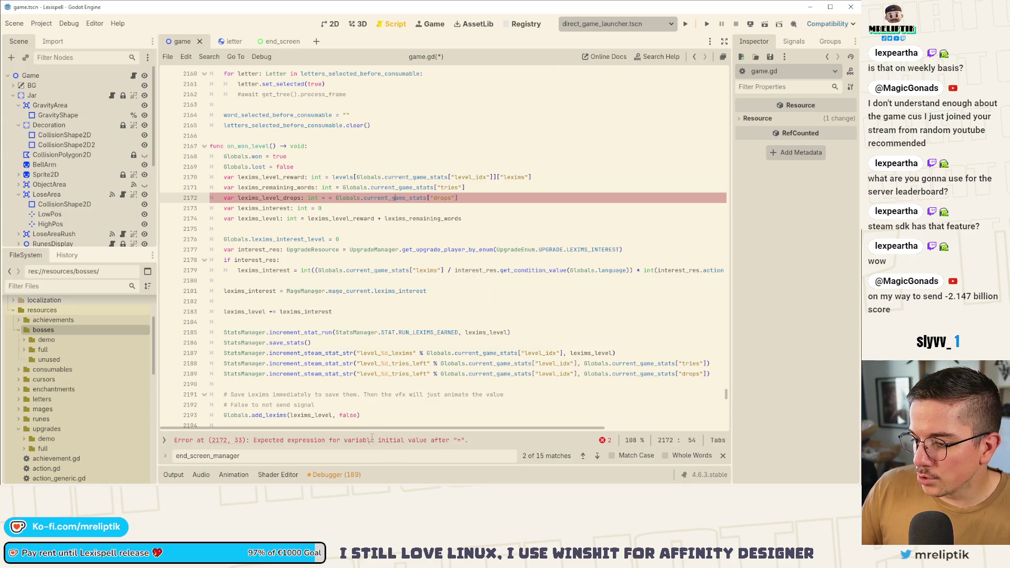
Fix the double '=' parse error on the lexims_level_drops line and check current_game_stats in globals.gd.
{"action": "left_click", "coordinate": [447, 441]}
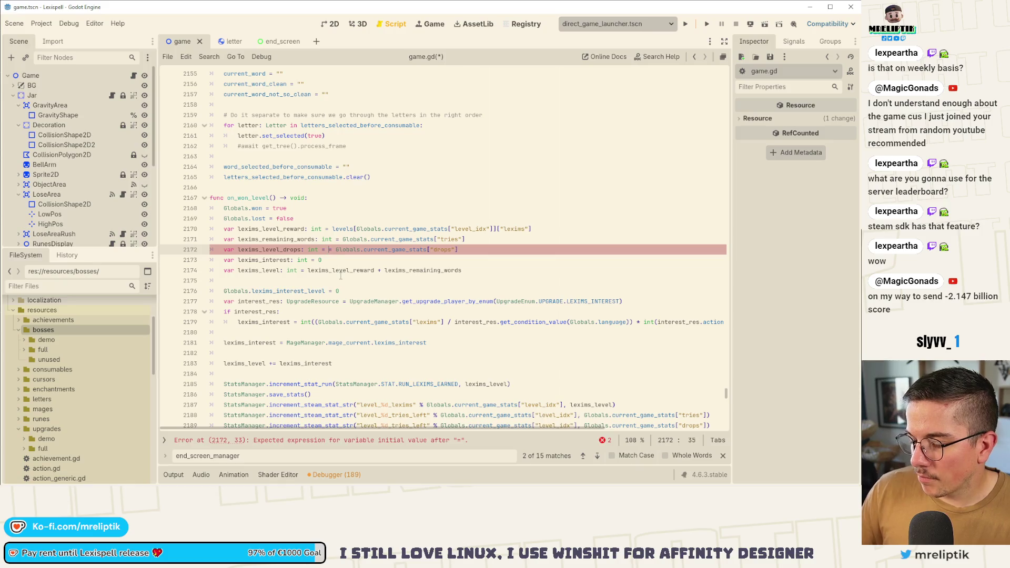
{"action": "key", "text": "BackSpace"}
{"action": "key", "text": "BackSpace"}
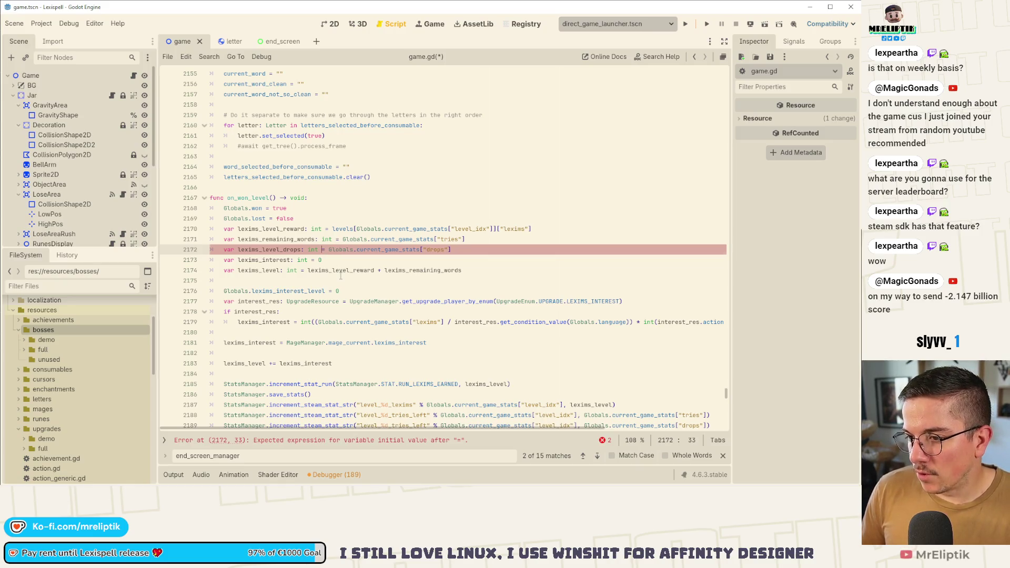
{"action": "key", "text": "ctrl+Left"}
{"action": "key", "text": "ctrl+Left"}
{"action": "key", "text": "ctrl+d"}
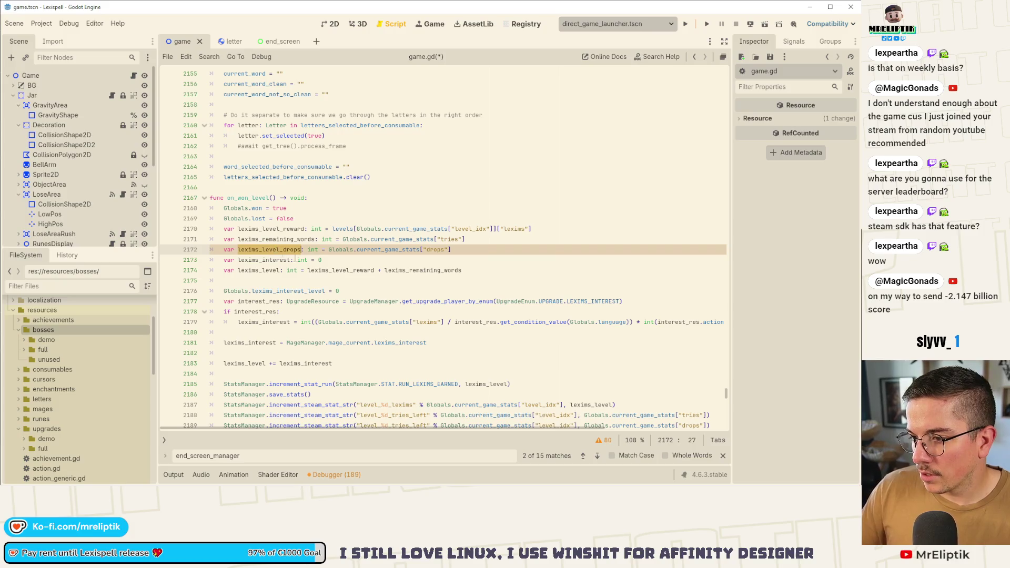
{"action": "left_click", "coordinate": [379, 253]}
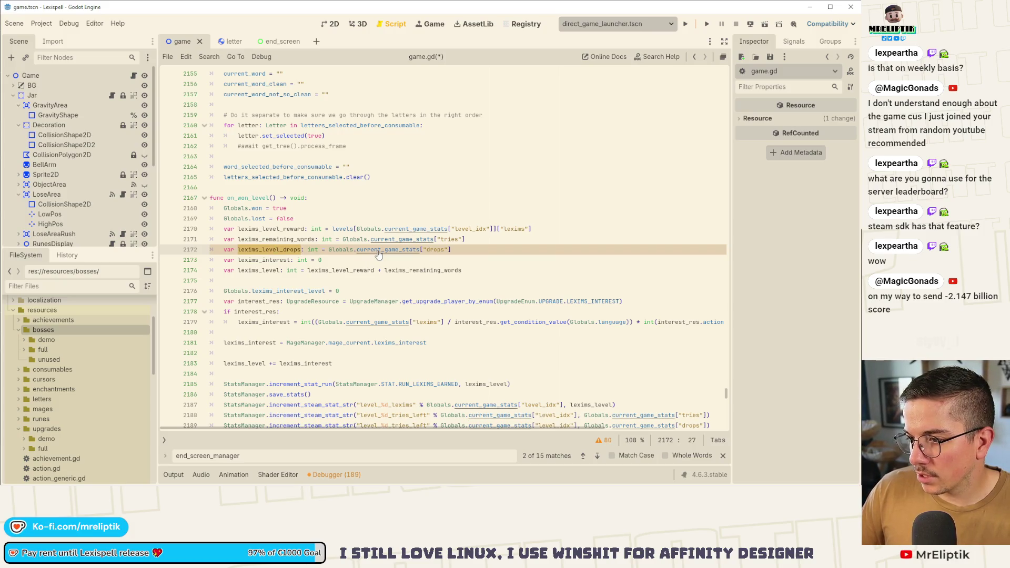
{"action": "left_click", "coordinate": [379, 253], "text": "ctrl"}
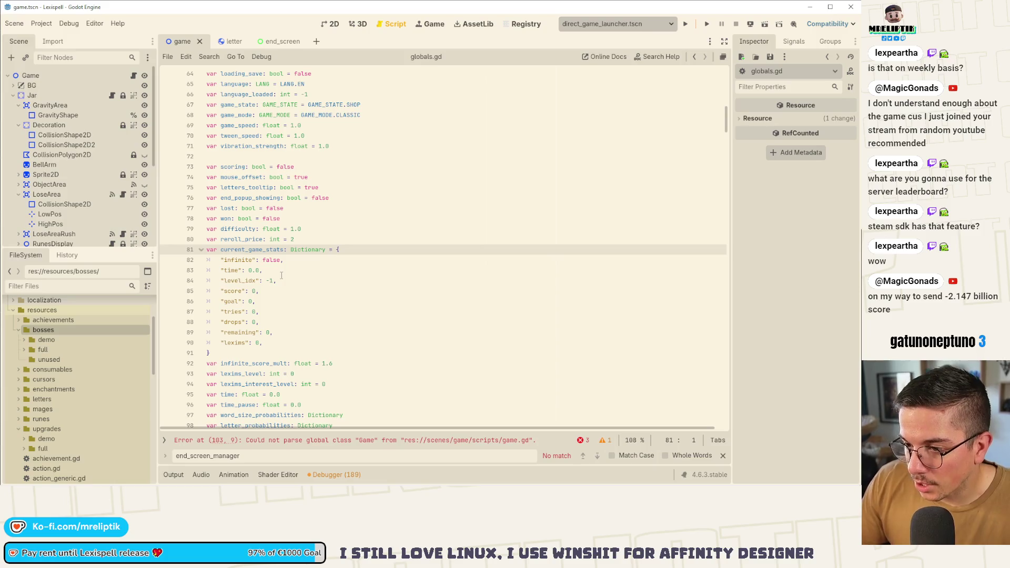
{"action": "left_click", "coordinate": [133, 76]}
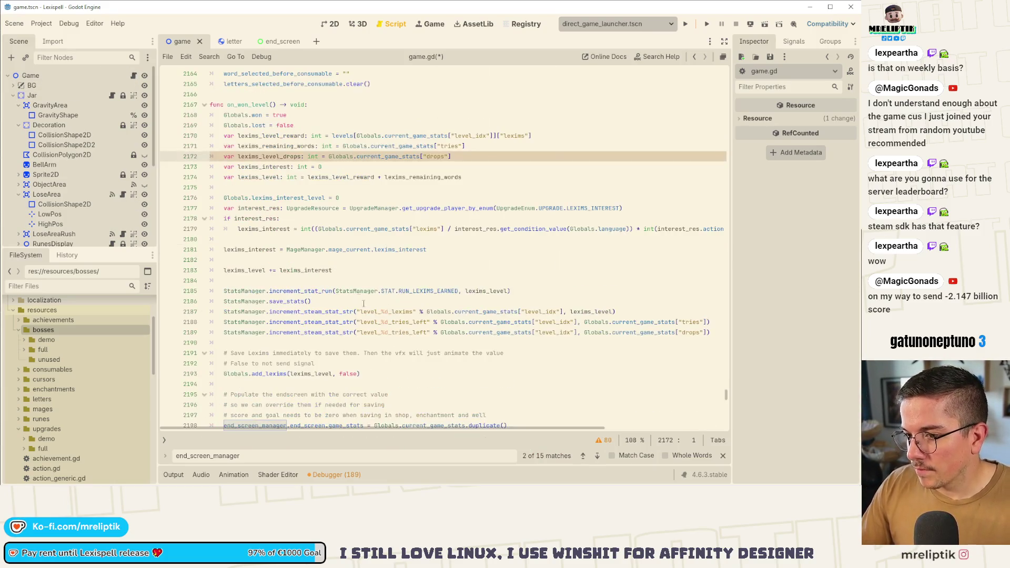
On line 2201, rename the property to lexims_level_drops and assign lexims_level_drops via autocomplete.
{"action": "scroll", "coordinate": [363, 303], "scroll_direction": "down", "scroll_amount": 4}
{"action": "double_click", "coordinate": [361, 333]}
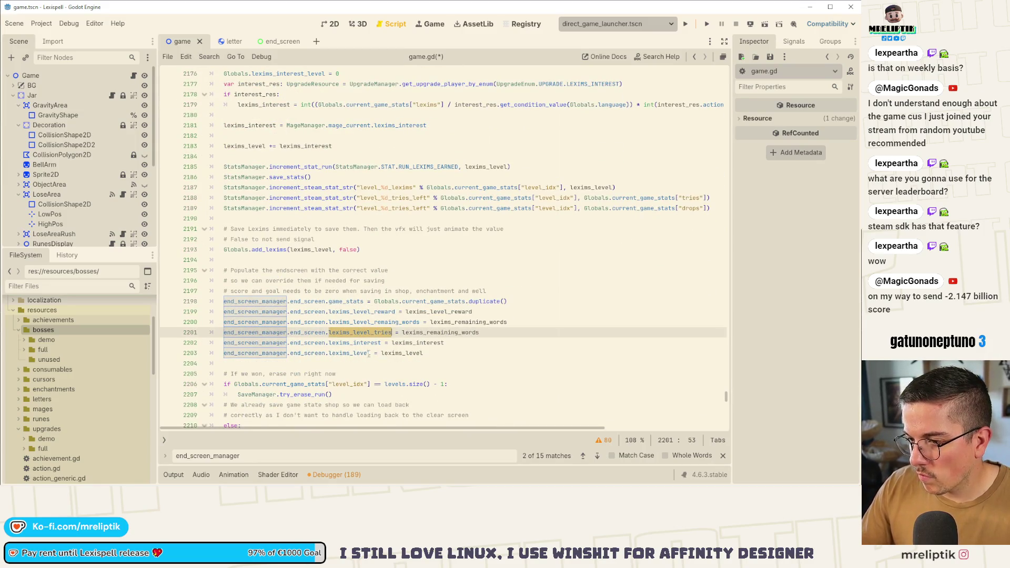
{"action": "key", "text": "Right"}
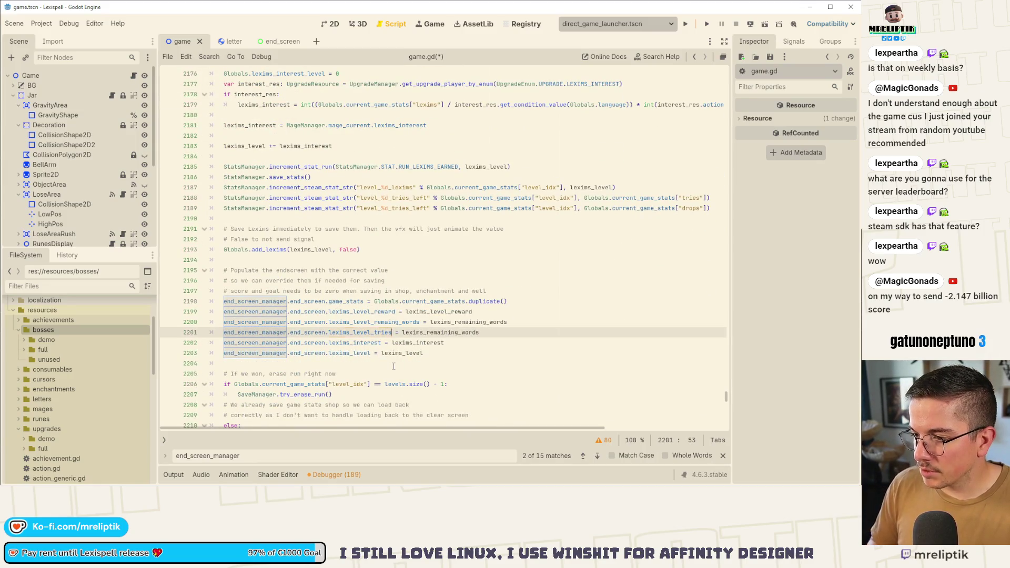
{"action": "key", "text": "BackSpace"}
{"action": "key", "text": "BackSpace"}
{"action": "key", "text": "BackSpace"}
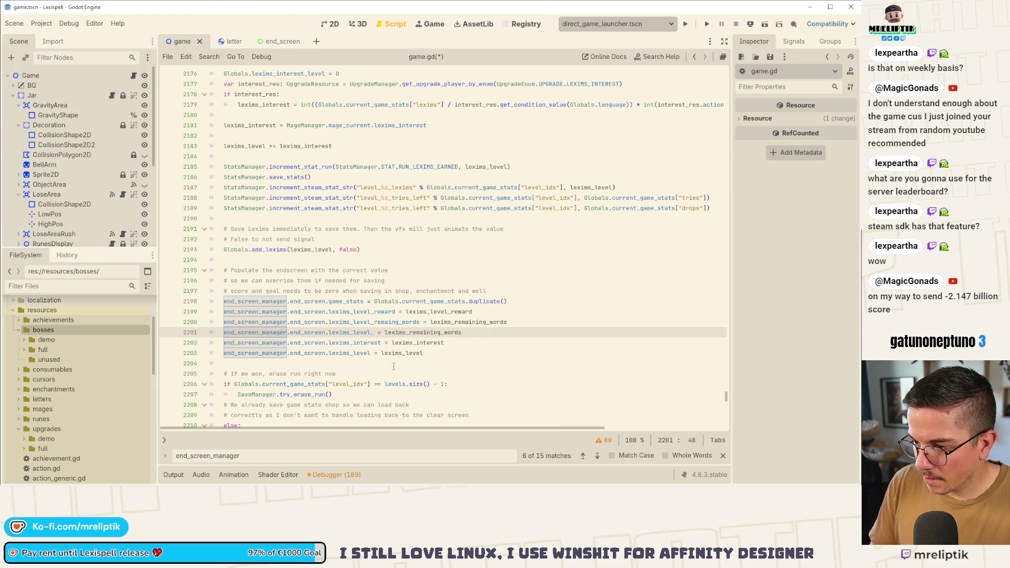
{"action": "type", "text": "drops"}
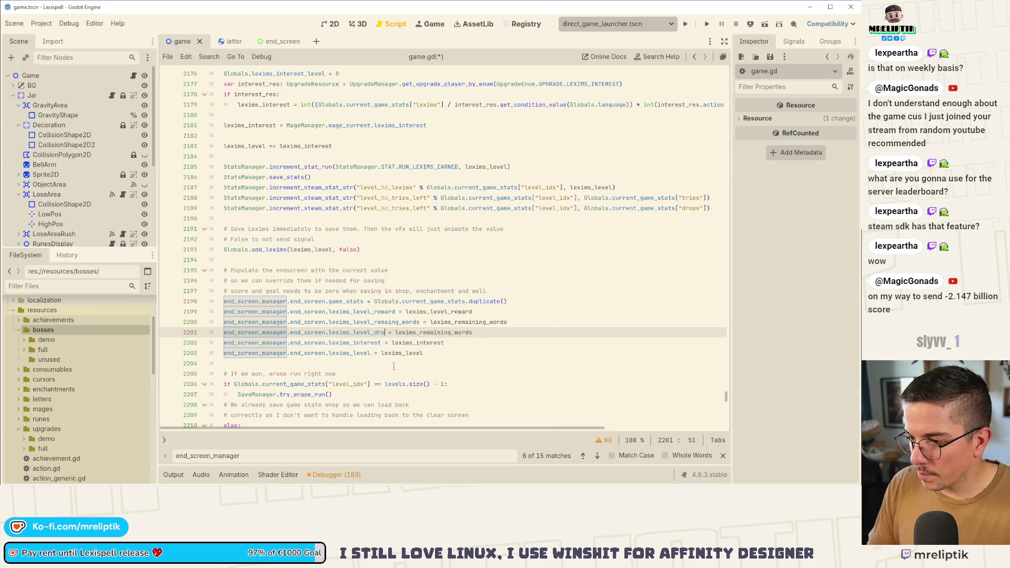
{"action": "left_click", "coordinate": [481, 332]}
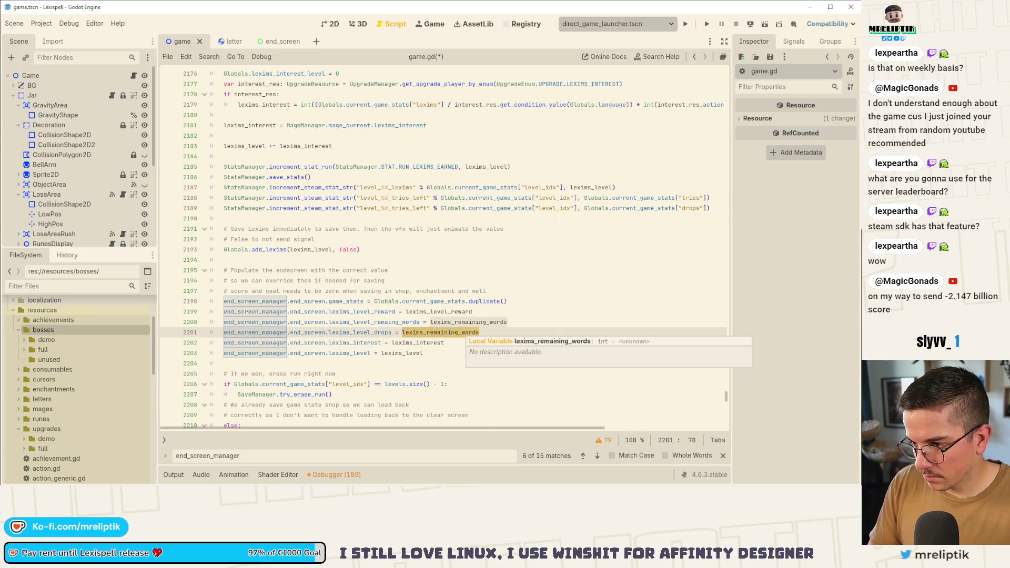
{"action": "key", "text": "BackSpace"}
{"action": "key", "text": "BackSpace"}
{"action": "key", "text": "BackSpace"}
{"action": "key", "text": "Down"}
{"action": "key", "text": "Down"}
{"action": "key", "text": "Down"}
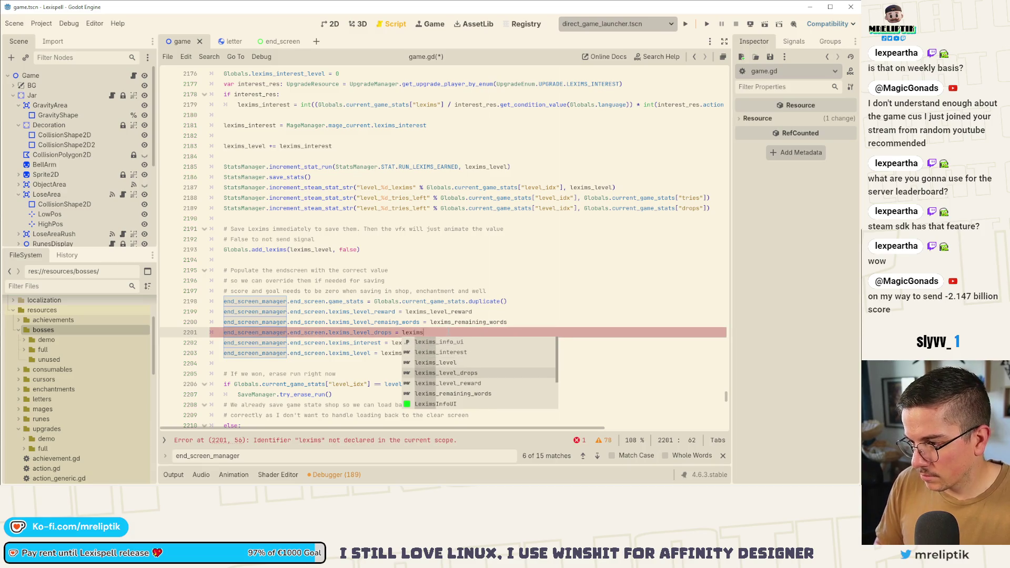
Save game.gd, recheck line 2201, and switch to the end_screen scene.
{"action": "key", "text": "Return"}
{"action": "key", "text": "ctrl+s"}
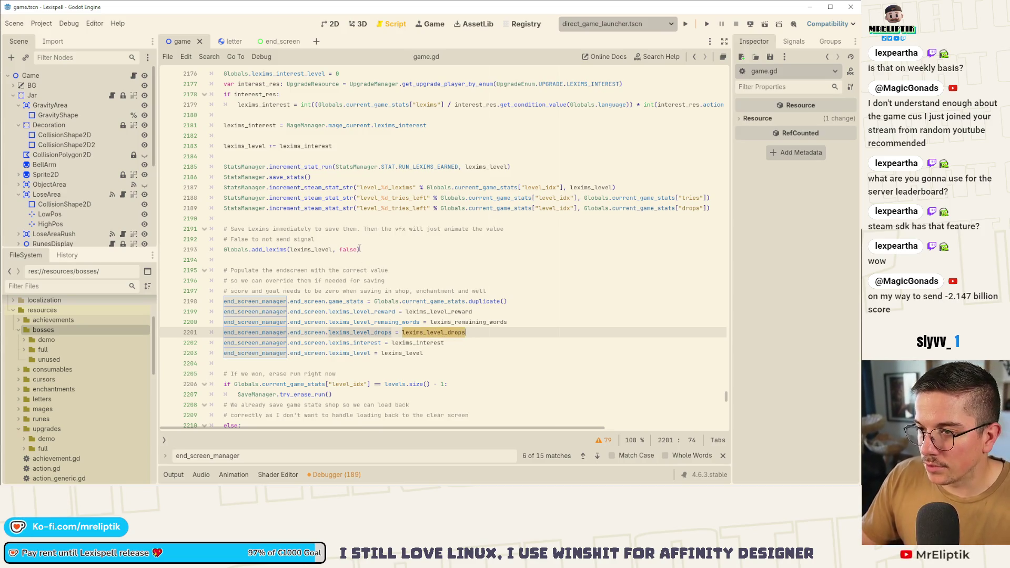
{"action": "scroll", "coordinate": [360, 249], "scroll_direction": "up", "scroll_amount": 6}
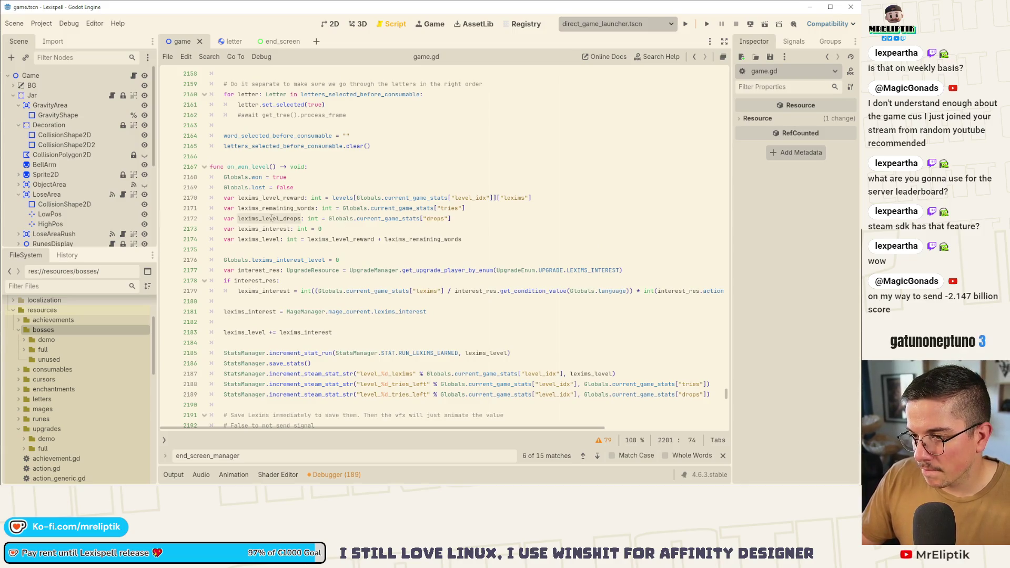
{"action": "scroll", "coordinate": [271, 218], "scroll_direction": "down", "scroll_amount": 4}
{"action": "left_click", "coordinate": [427, 394]}
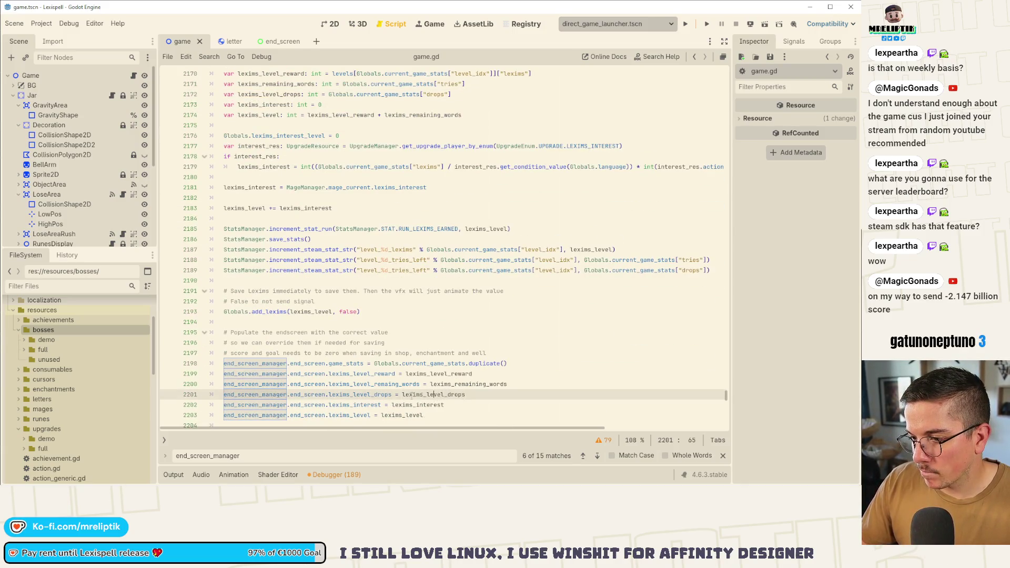
{"action": "left_click", "coordinate": [392, 394]}
{"action": "left_click", "coordinate": [273, 41]}
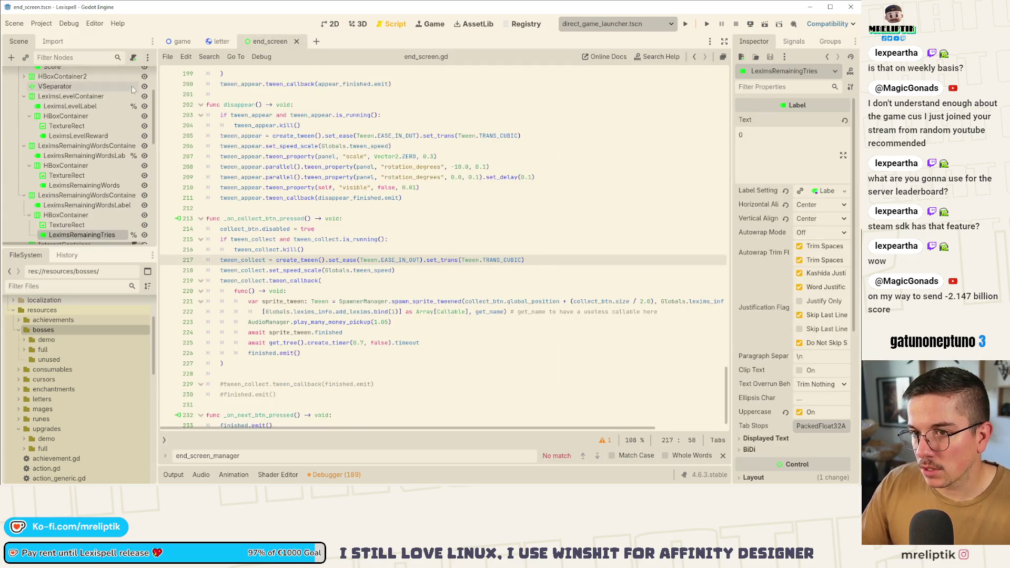
Duplicate the remaining-words declaration in end_screen.gd and rename the copy lexims_level_drops.
{"action": "left_click", "coordinate": [134, 76]}
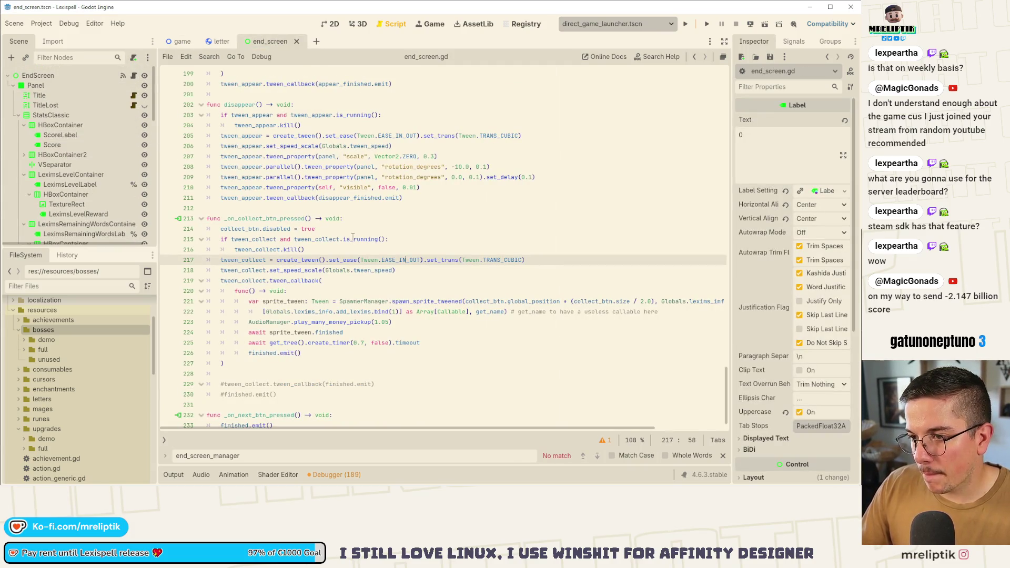
{"action": "scroll", "coordinate": [342, 224], "scroll_direction": "up", "scroll_amount": 10}
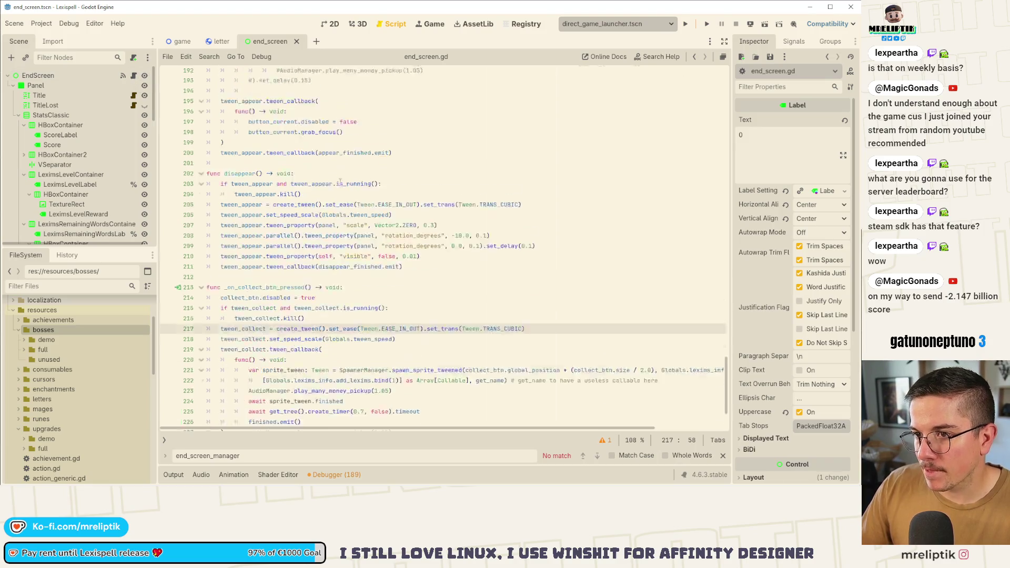
{"action": "scroll", "coordinate": [358, 223], "scroll_direction": "up", "scroll_amount": 15}
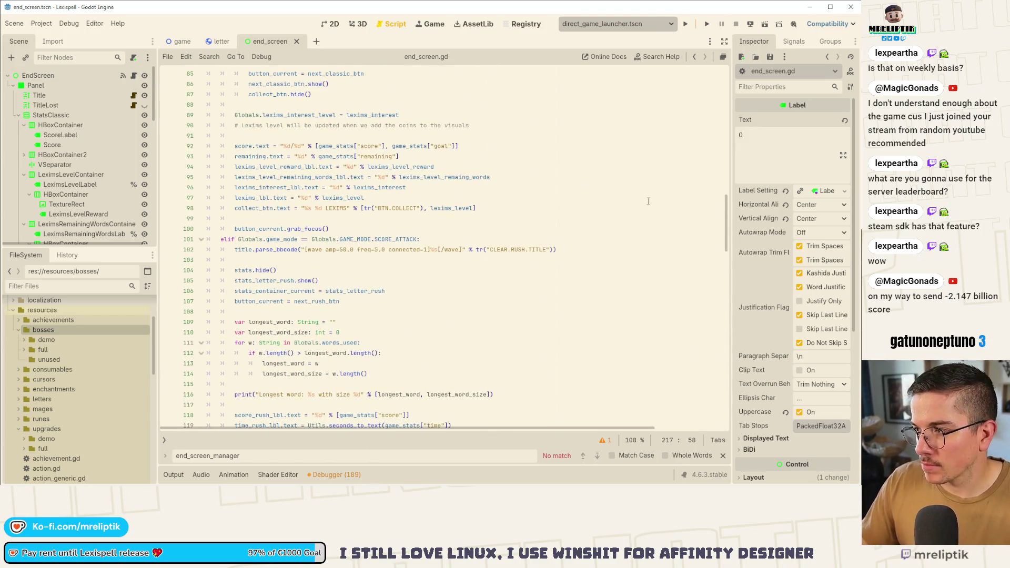
{"action": "scroll", "coordinate": [377, 196], "scroll_direction": "up", "scroll_amount": 20}
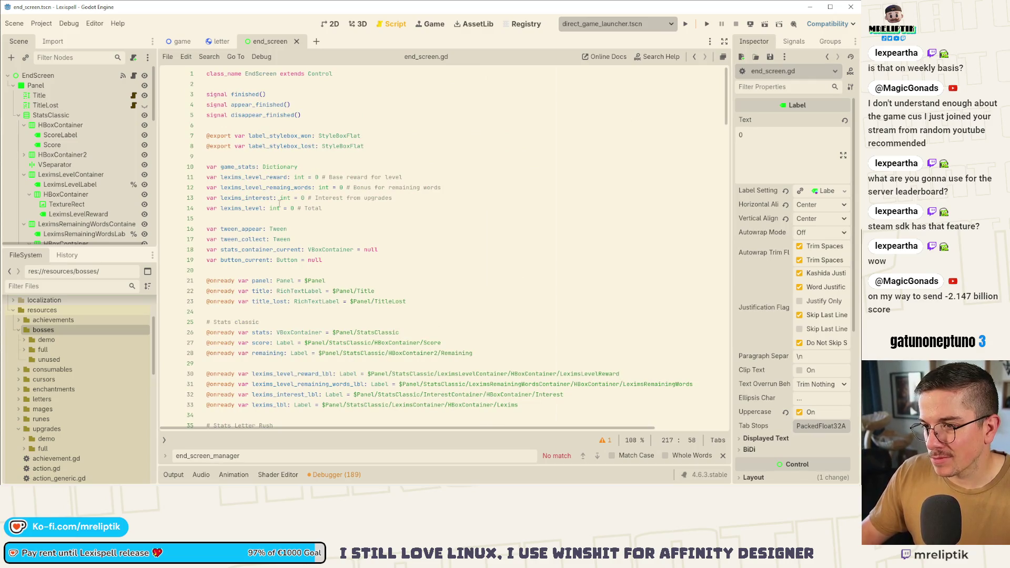
{"action": "left_click", "coordinate": [267, 195]}
{"action": "key", "text": "Up"}
{"action": "key", "text": "End"}
{"action": "key", "text": "ctrl+shift+d"}
{"action": "double_click", "coordinate": [260, 201]}
{"action": "type", "text": "lexims_level_drops"}
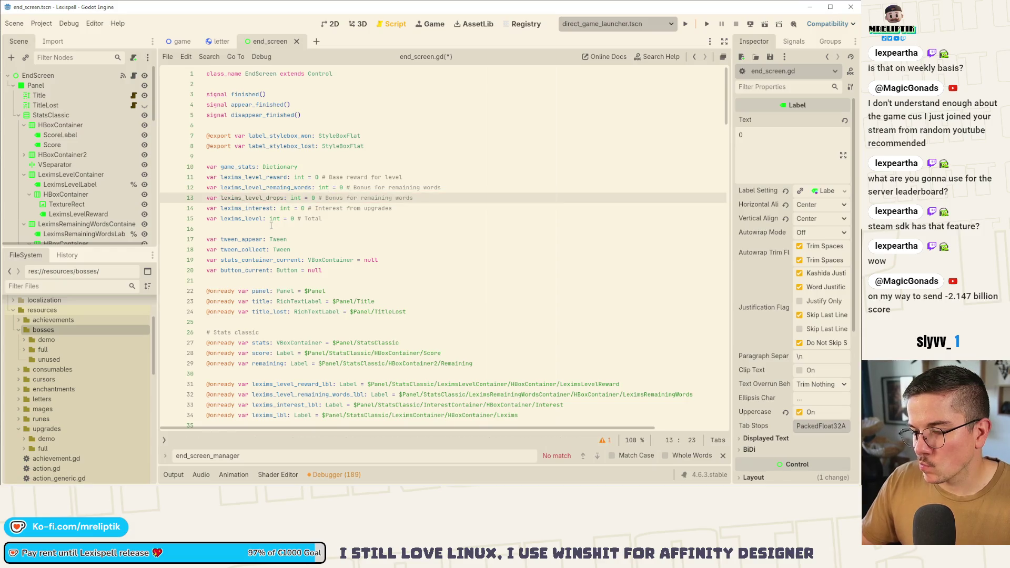
Change the new variable's comment to 'Bonus for remaining drops' and save the script.
{"action": "key", "text": "ctrl+d"}
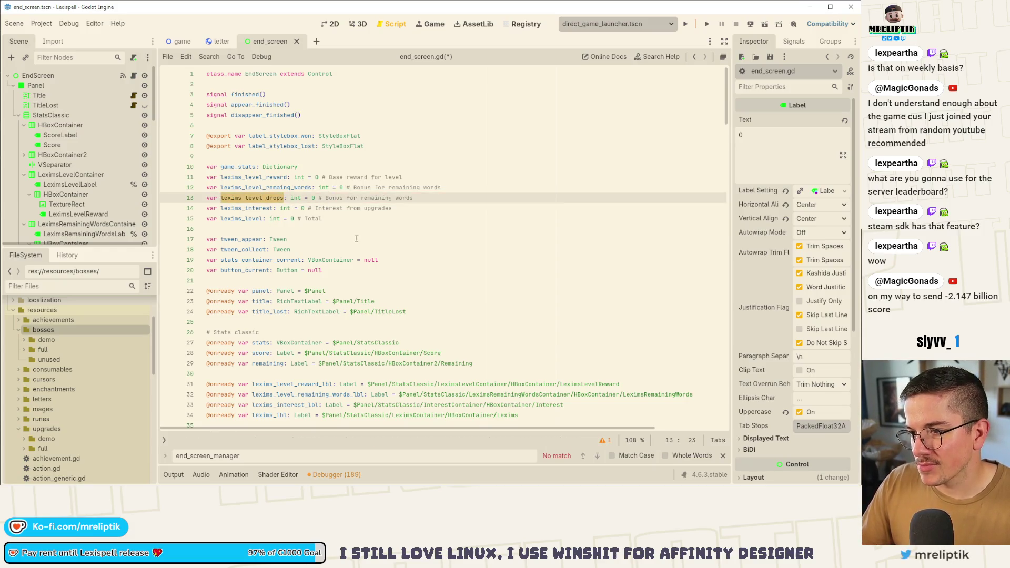
{"action": "left_click_drag", "start_coordinate": [423, 193], "coordinate": [371, 198]}
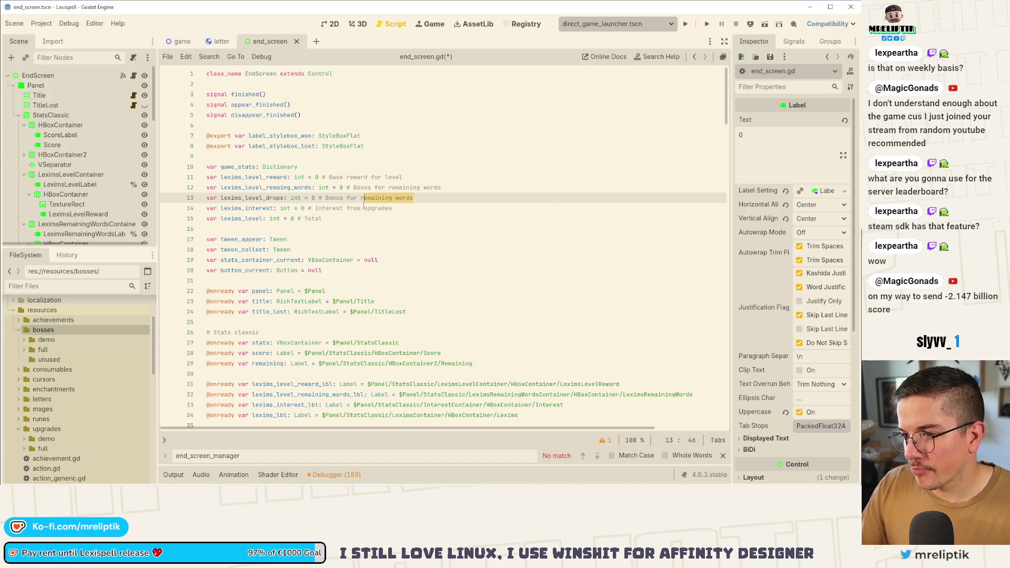
{"action": "key", "text": "BackSpace"}
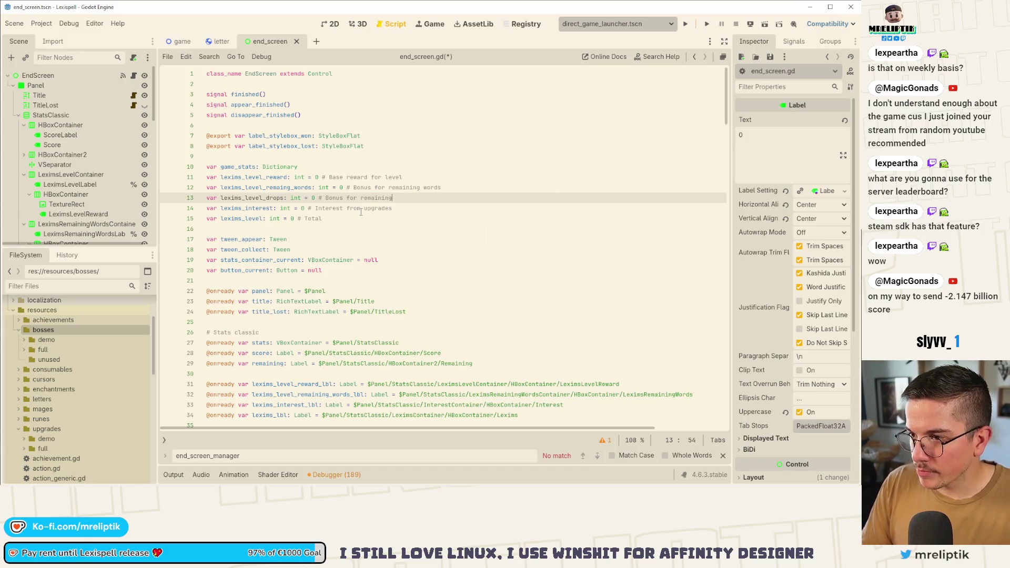
{"action": "key", "text": "BackSpace"}
{"action": "key", "text": "BackSpace"}
{"action": "type", "text": "drop"}
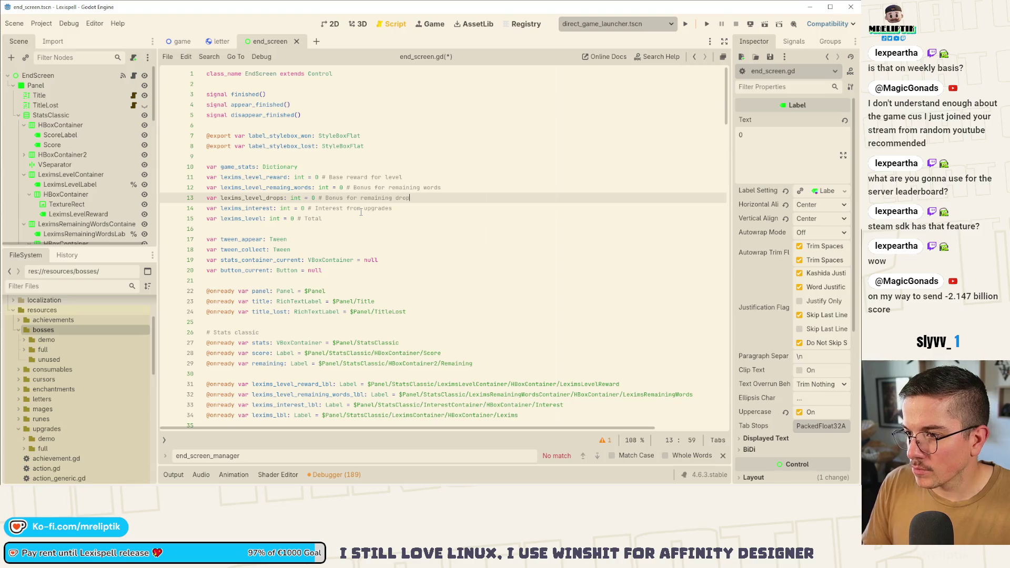
{"action": "type", "text": "s"}
{"action": "key", "text": "ctrl+s"}
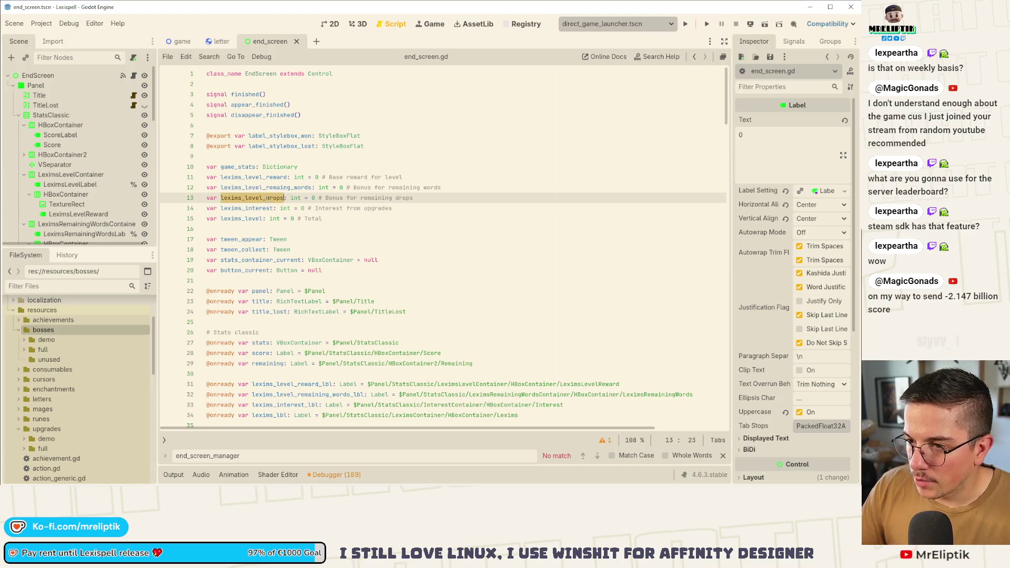
Search end_screen.gd for the remaining-words variable to find where it is displayed.
{"action": "double_click", "coordinate": [266, 187]}
{"action": "key", "text": "ctrl+f"}
{"action": "left_click", "coordinate": [597, 456]}
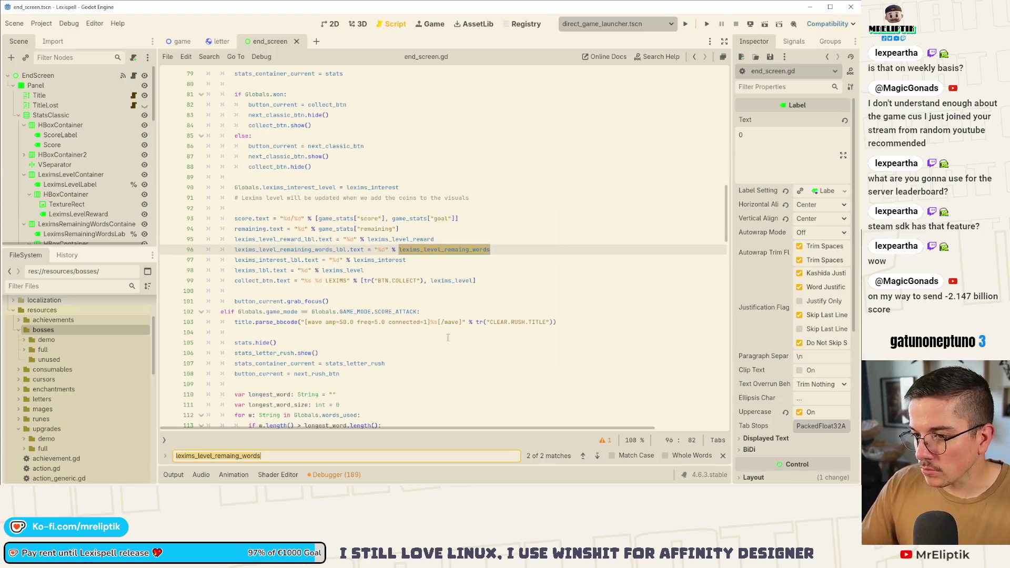
In end_screen.gd, duplicate the remaining-words label line so it uses lexims_level_drops.
{"action": "key", "text": "ctrl+alt+Down"}
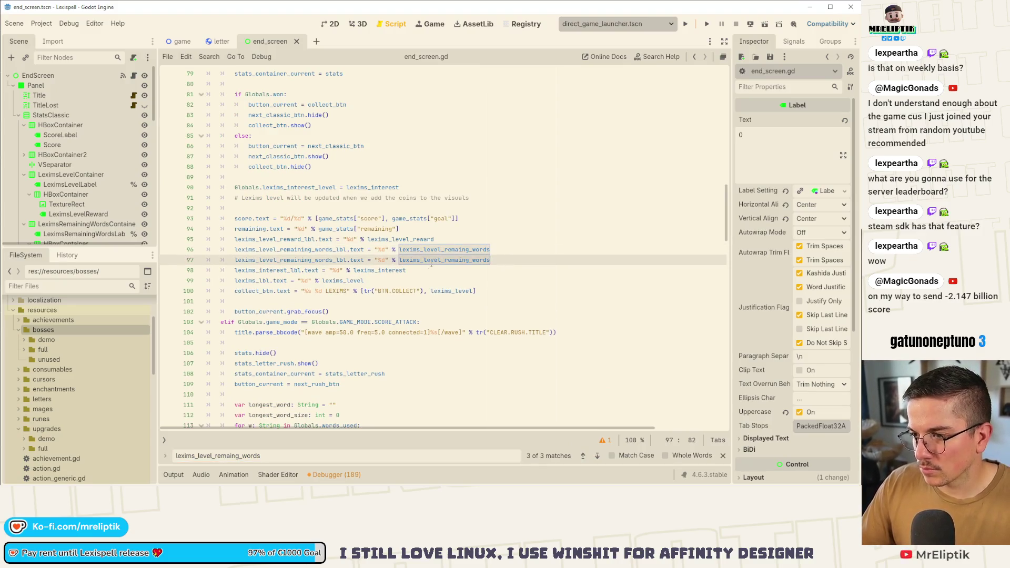
{"action": "type", "text": "lexims_level_drops"}
{"action": "double_click", "coordinate": [275, 260]}
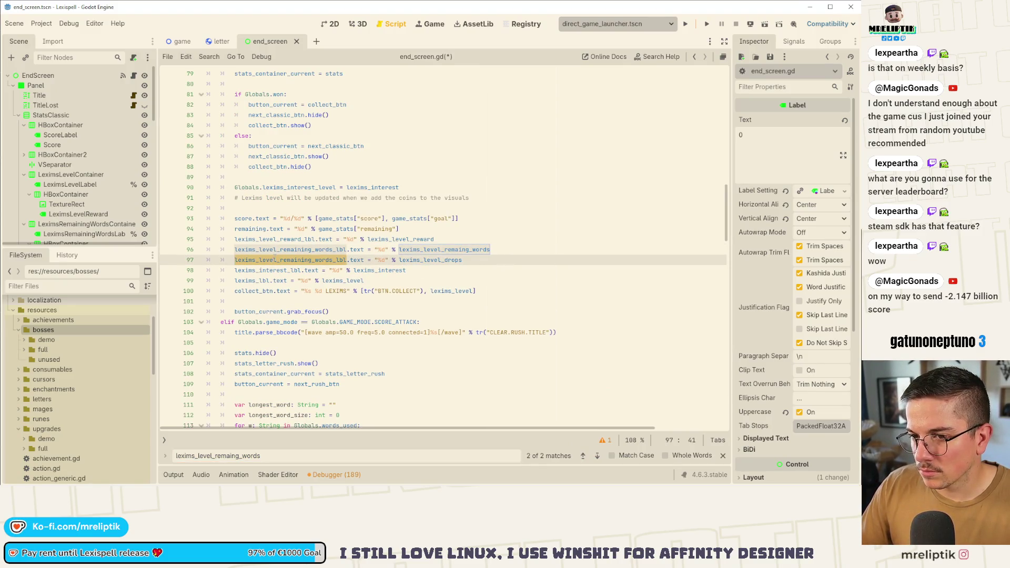
{"action": "left_click", "coordinate": [280, 260], "text": "ctrl"}
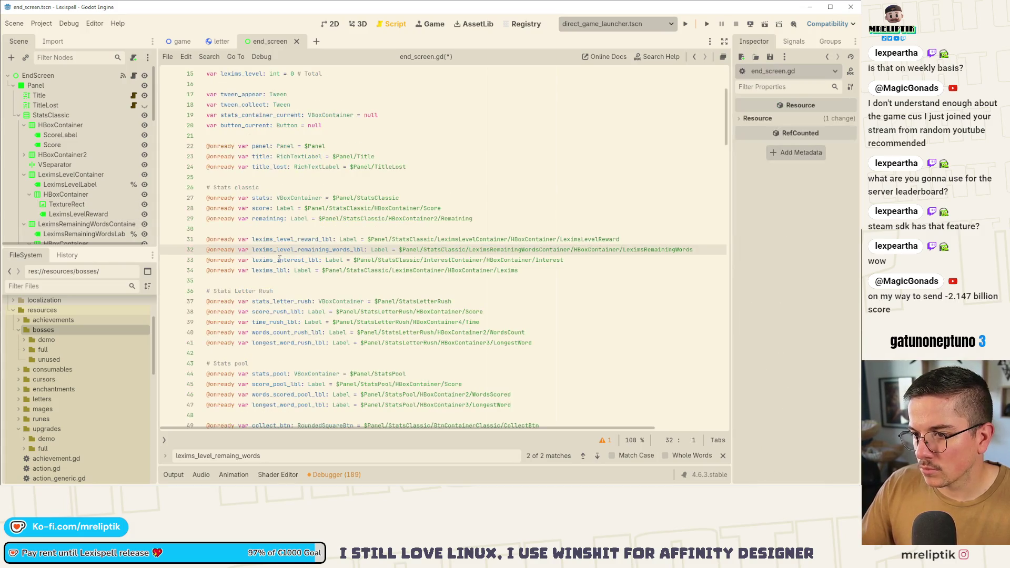
{"action": "key", "text": "ctrl+Return"}
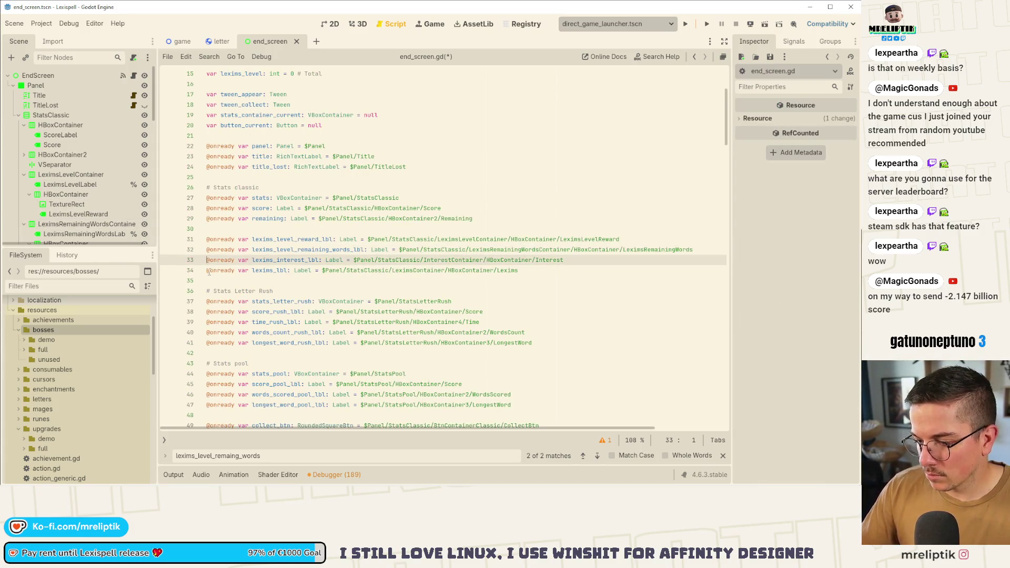
{"action": "scroll", "coordinate": [78, 163], "scroll_direction": "down", "scroll_amount": 2}
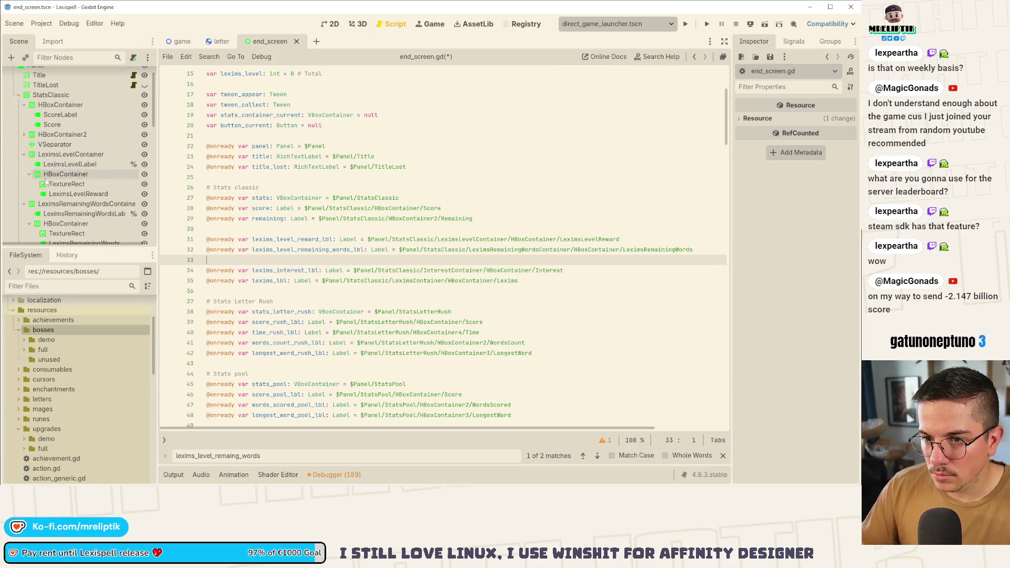
Rename the LeximsRemainingTries label node to LeximsRemainingDrops.
{"action": "left_click", "coordinate": [96, 214]}
{"action": "left_click", "coordinate": [94, 215]}
{"action": "key", "text": "Escape"}
{"action": "scroll", "coordinate": [97, 224], "scroll_direction": "down", "scroll_amount": 5}
{"action": "scroll", "coordinate": [102, 200], "scroll_direction": "up", "scroll_amount": 2}
{"action": "left_click", "coordinate": [95, 211]}
{"action": "left_click", "coordinate": [94, 210]}
{"action": "left_click_drag", "start_coordinate": [116, 210], "coordinate": [105, 211]}
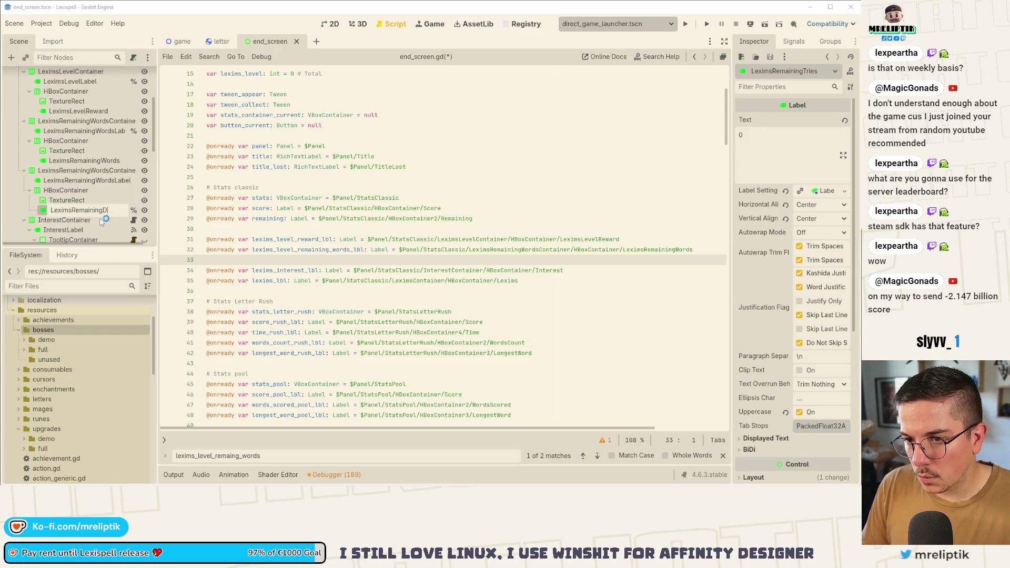
{"action": "type", "text": "ps"}
{"action": "key", "text": "Return"}
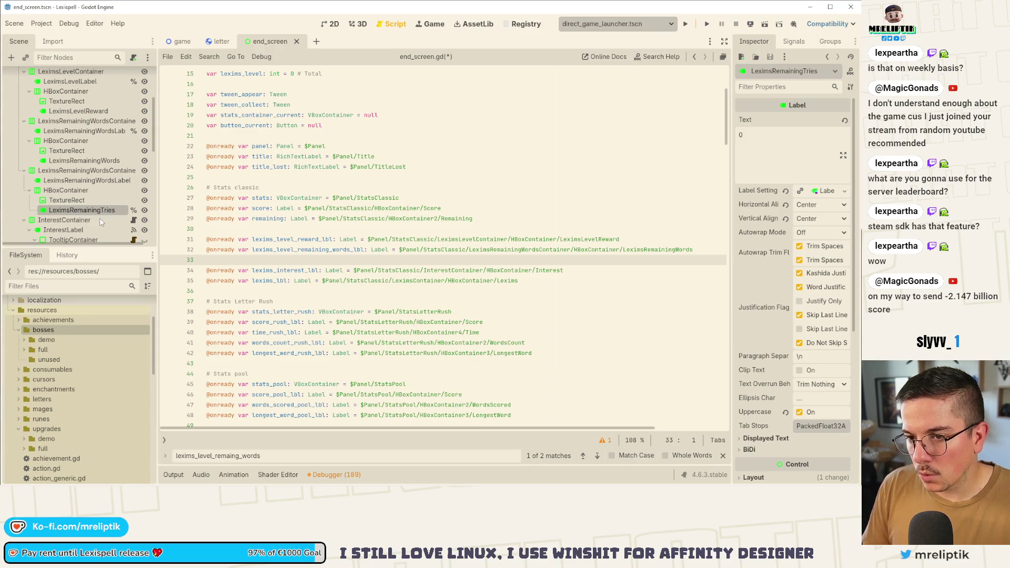
Reference LeximsRemainingDrops as lexims_remaining_drops, use it on line 98, and save.
{"action": "mouse_move", "coordinate": [105, 211]}
{"action": "left_mouse_down"}
{"action": "mouse_move", "coordinate": [263, 268]}
{"action": "mouse_move", "coordinate": [285, 263]}
{"action": "left_mouse_up"}
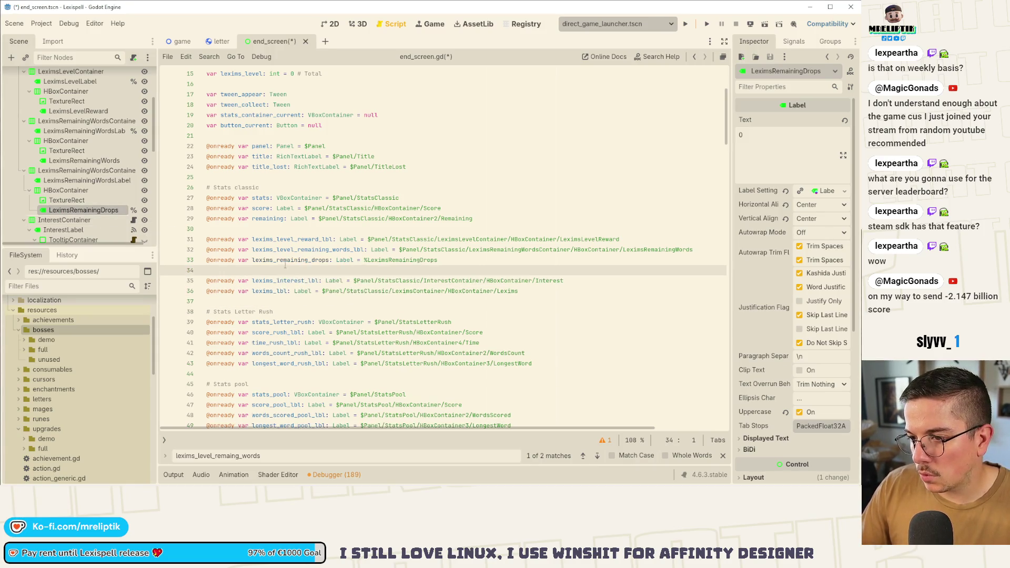
{"action": "double_click", "coordinate": [309, 260]}
{"action": "key", "text": "ctrl+c"}
{"action": "scroll", "coordinate": [310, 316], "scroll_direction": "down", "scroll_amount": 10}
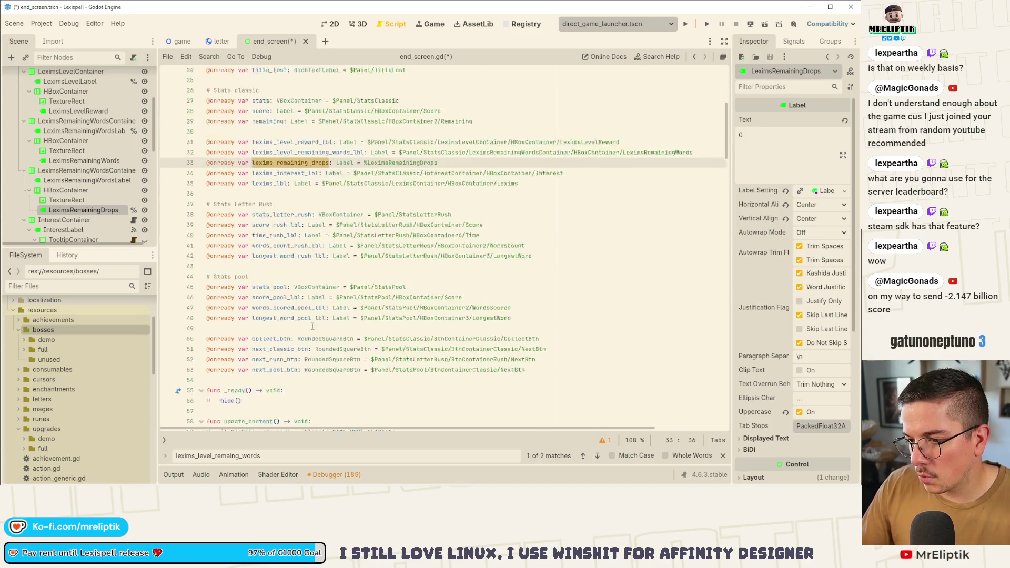
{"action": "scroll", "coordinate": [312, 333], "scroll_direction": "down", "scroll_amount": 12}
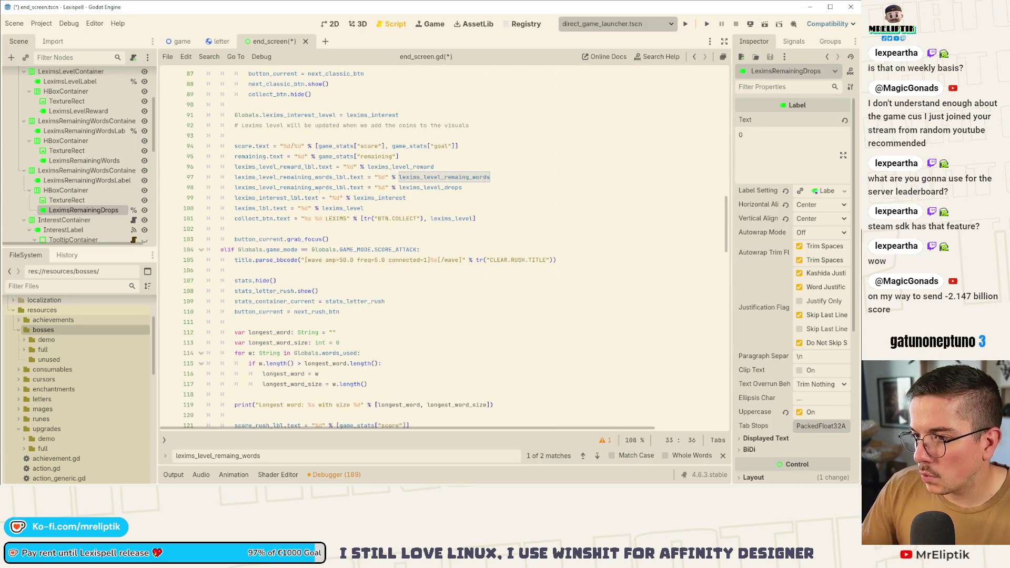
{"action": "double_click", "coordinate": [320, 188]}
{"action": "key", "text": "ctrl+v"}
{"action": "key", "text": "ctrl+s"}
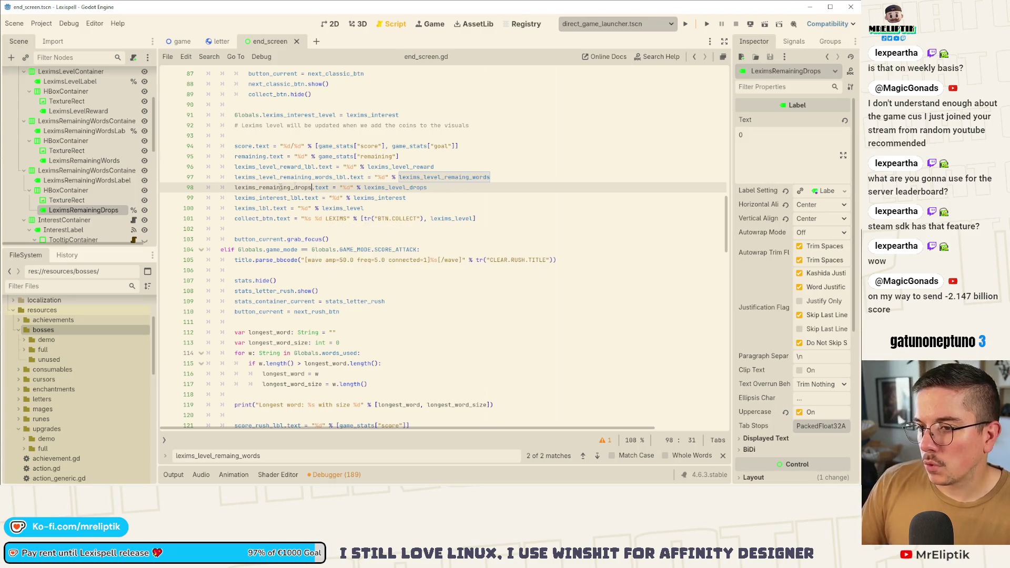
In the 2D layout, change the row label text from CLEAR.LEXIMS_TRIES to CLEAR.LEXIMS_DROPS and copy it.
{"action": "left_click", "coordinate": [330, 24]}
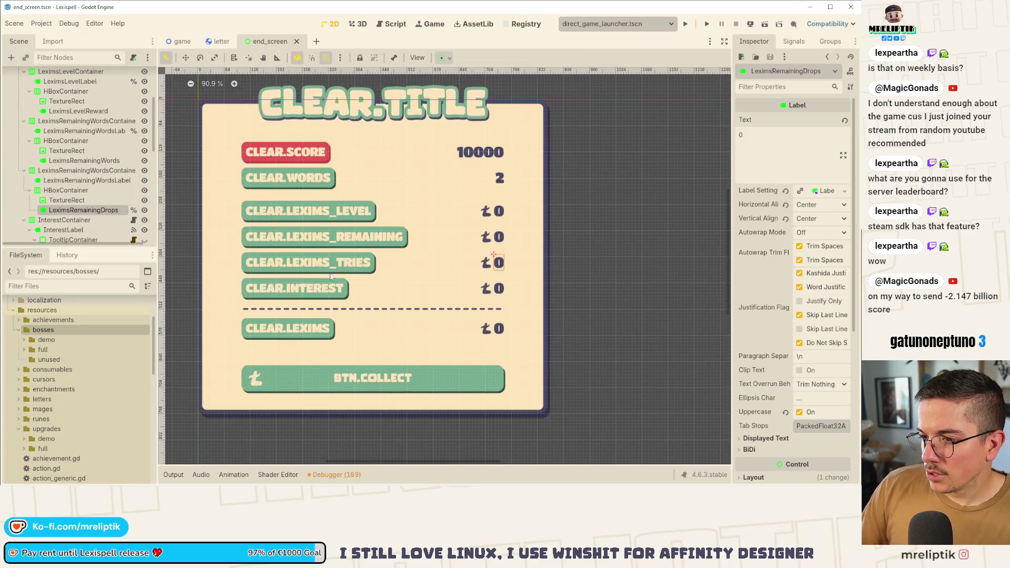
{"action": "left_click", "coordinate": [415, 261]}
{"action": "left_click", "coordinate": [824, 134]}
{"action": "key", "text": "BackSpace"}
{"action": "key", "text": "BackSpace"}
{"action": "key", "text": "BackSpace"}
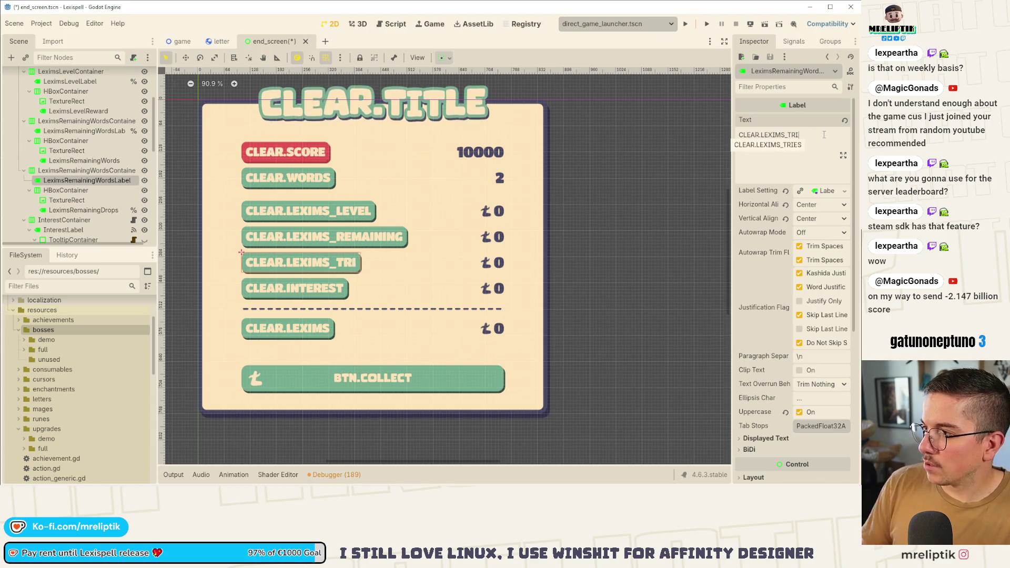
{"action": "key", "text": "BackSpace"}
{"action": "type", "text": "DROPS"}
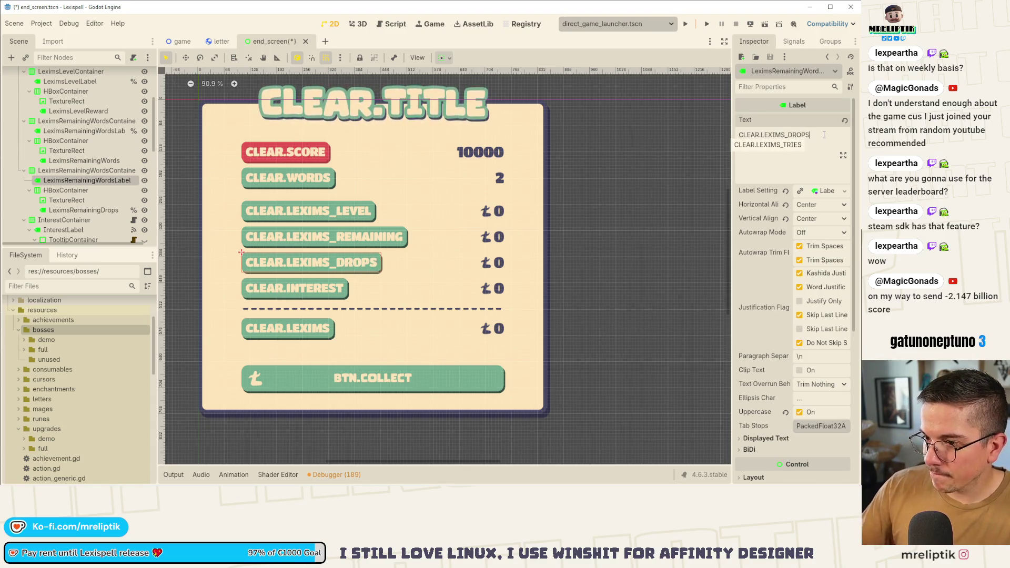
{"action": "key", "text": "ctrl+a"}
{"action": "key", "text": "ctrl+c"}
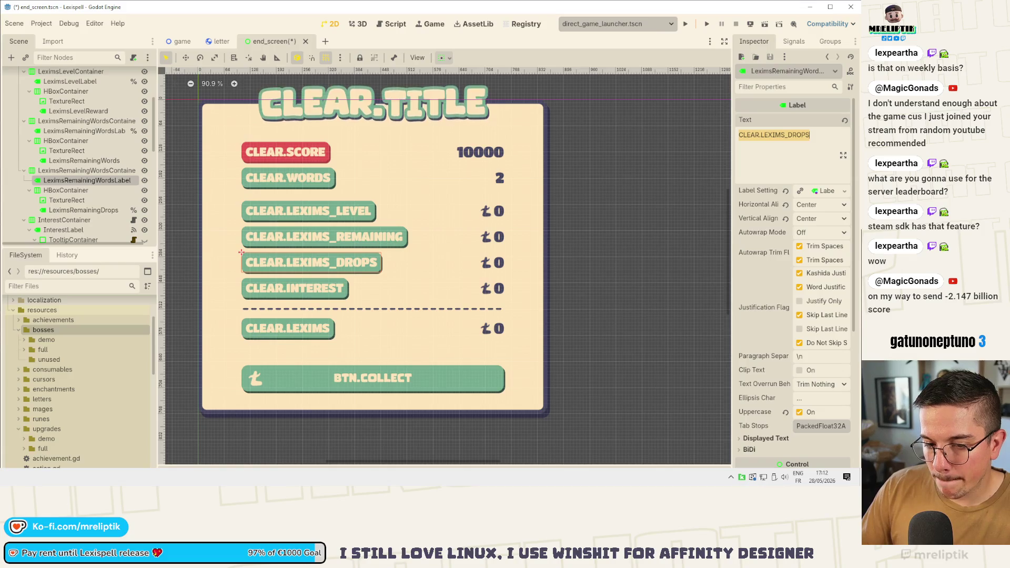
{"action": "key", "text": "alt+Tab"}
Change row 504 to key CLEAR.LEXIMS_DROPS, English DROPS LEFT, French CHUTES RESTANTES.
{"action": "left_click", "coordinate": [94, 278]}
{"action": "double_click", "coordinate": [93, 278]}
{"action": "key", "text": "BackSpace"}
{"action": "key", "text": "BackSpace"}
{"action": "key", "text": "BackSpace"}
{"action": "type", "text": "DROPS"}
{"action": "key", "text": "Return"}
{"action": "left_click", "coordinate": [275, 279]}
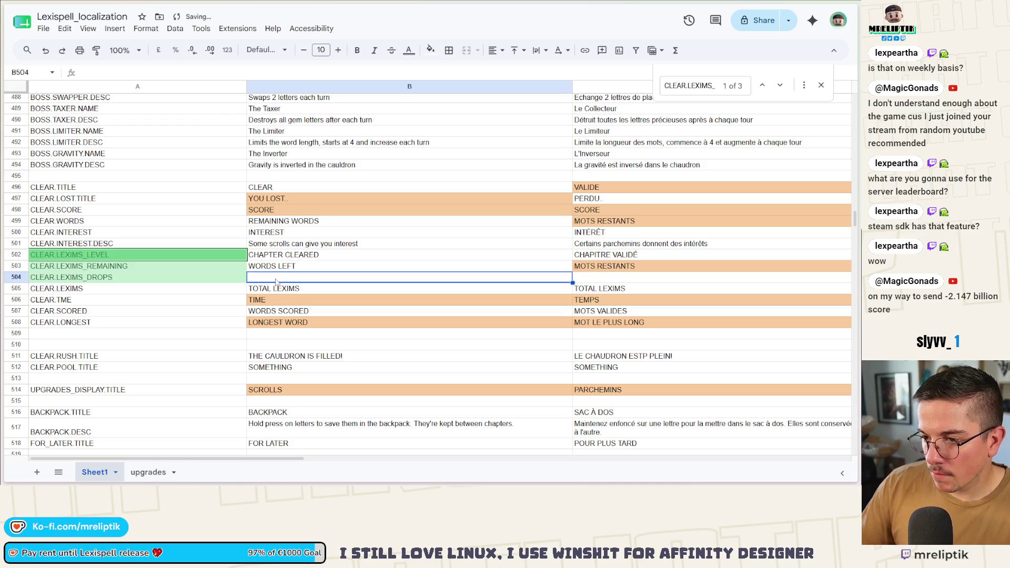
{"action": "type", "text": "DROPS LEFT"}
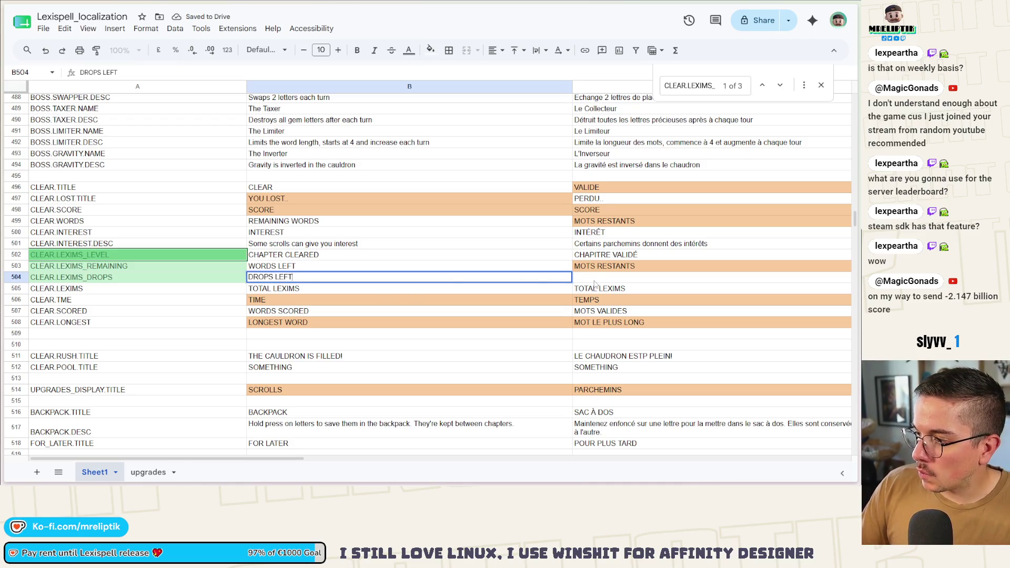
{"action": "left_click", "coordinate": [593, 281]}
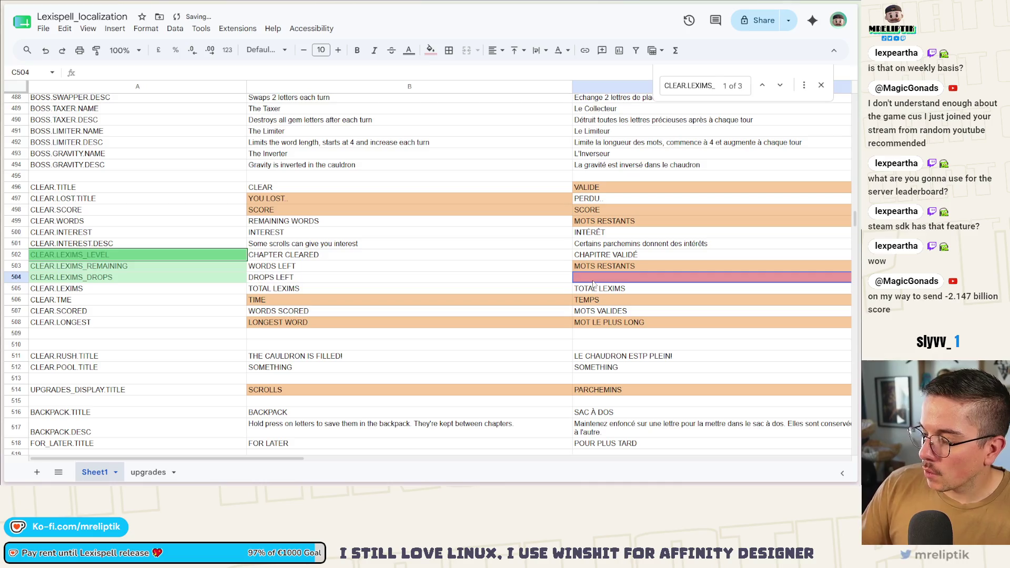
{"action": "type", "text": "CHUTES RE"}
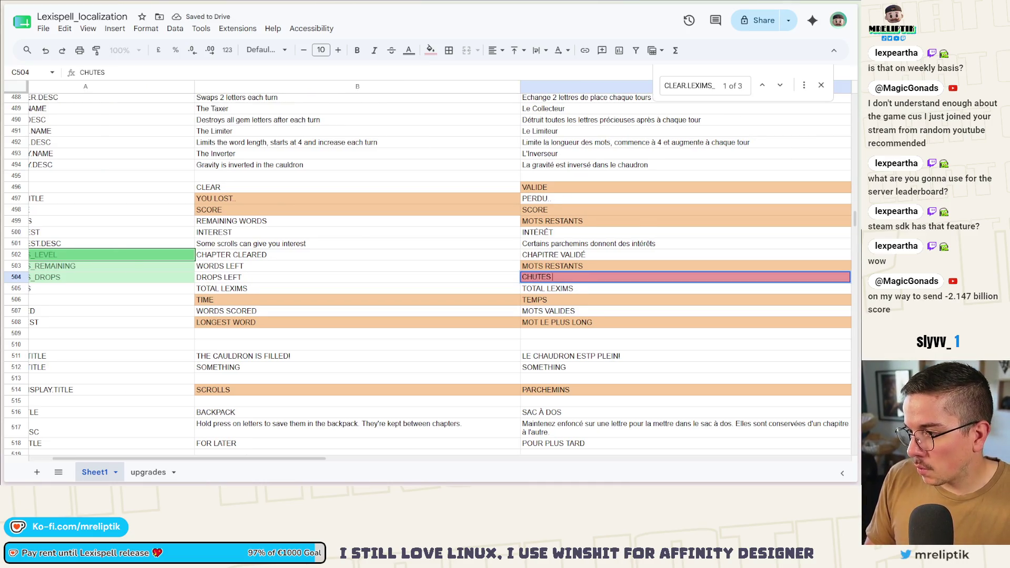
{"action": "type", "text": "STANTES"}
{"action": "key", "text": "Return"}
{"action": "left_click", "coordinate": [469, 281]}
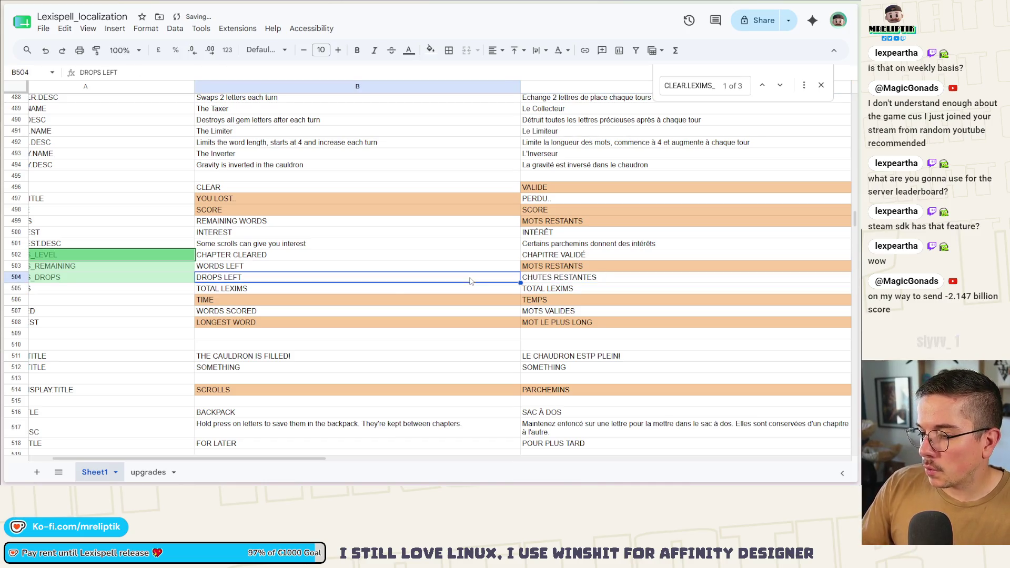
Download the localization sheet as a comma-separated values file.
{"action": "mouse_move", "coordinate": [21, 3]}
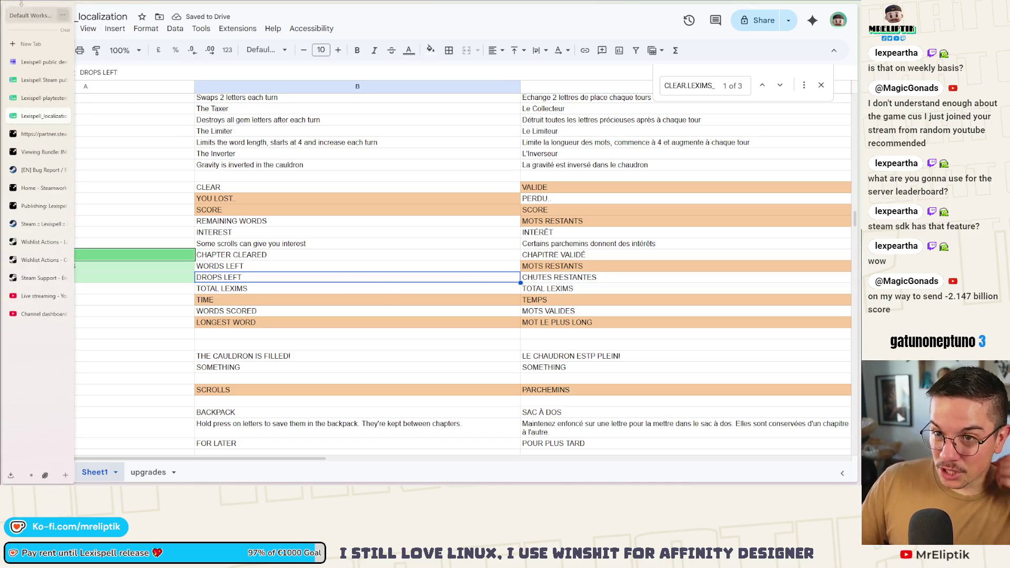
{"action": "left_click", "coordinate": [43, 28]}
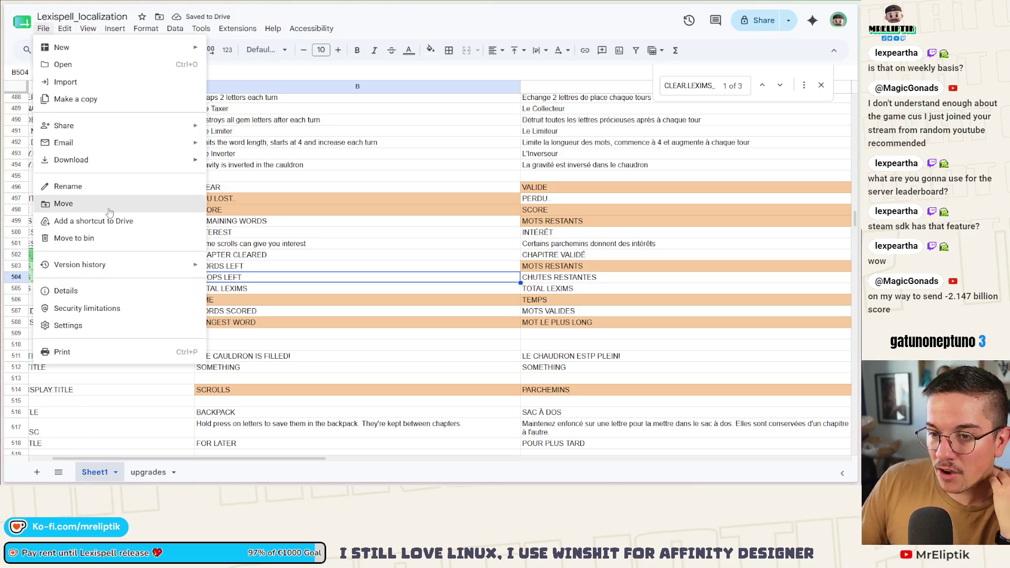
{"action": "mouse_move", "coordinate": [117, 165]}
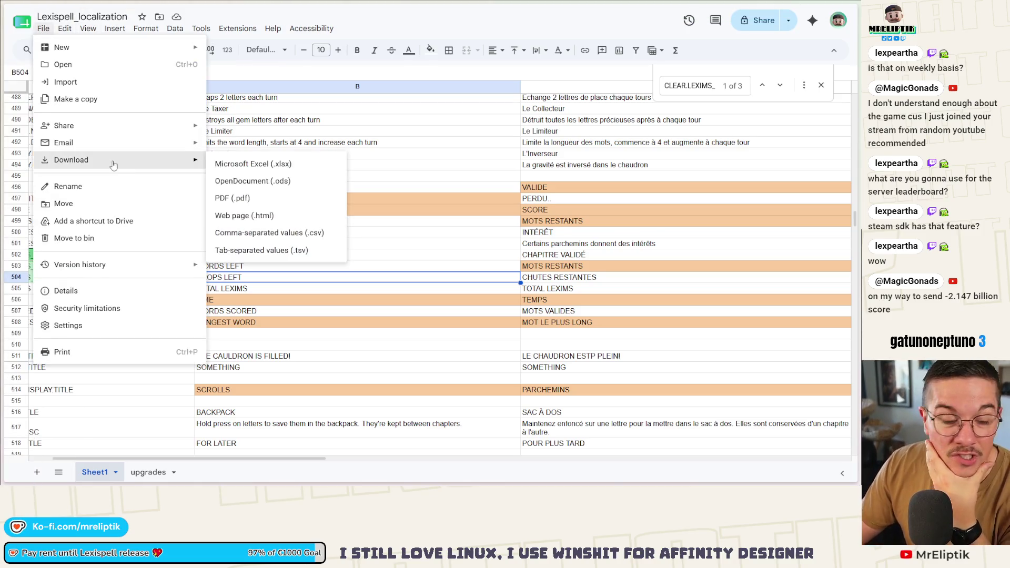
{"action": "left_click", "coordinate": [281, 238]}
{"action": "key", "text": "alt+Tab"}
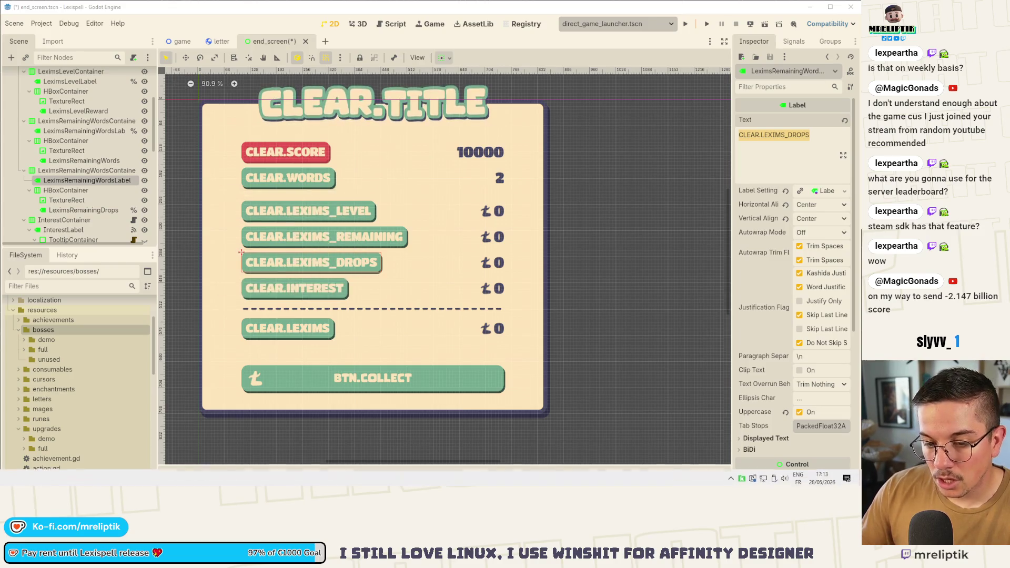
Reopen Lexispell_localization from the Sheets home page and download it as CSV again.
{"action": "key", "text": "alt+Tab"}
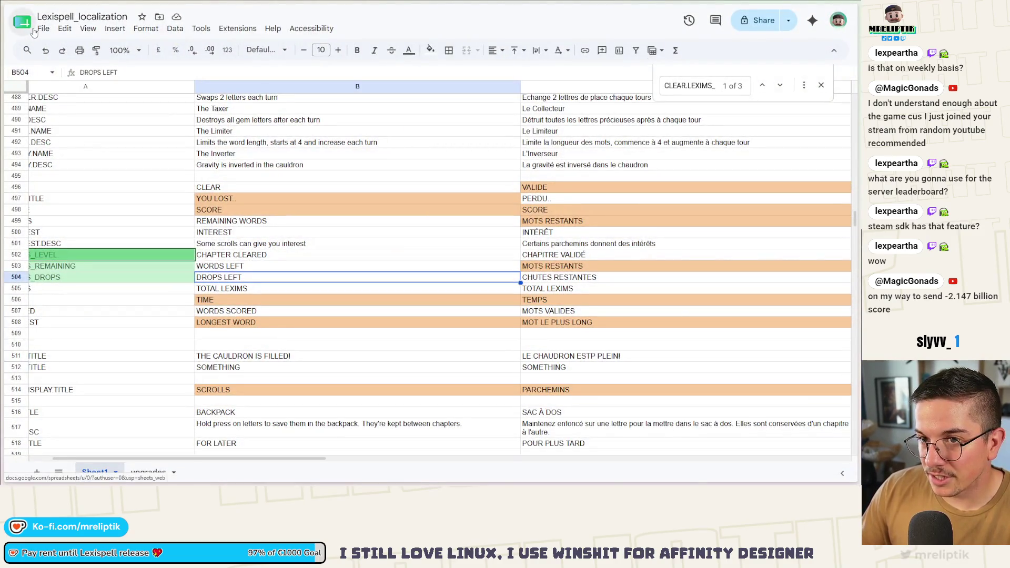
{"action": "left_click", "coordinate": [33, 31]}
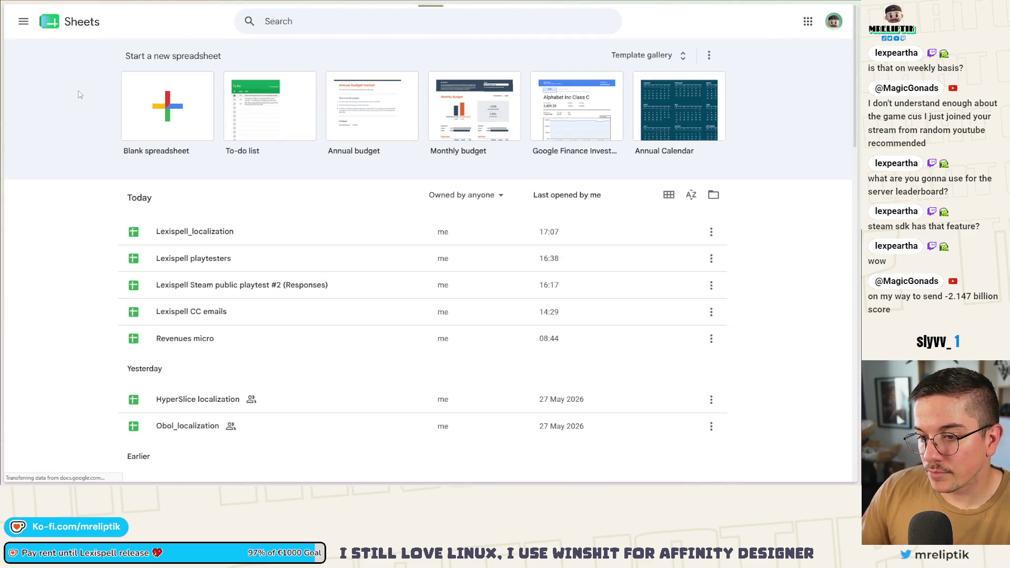
{"action": "key", "text": "alt+Left"}
{"action": "left_click", "coordinate": [44, 28]}
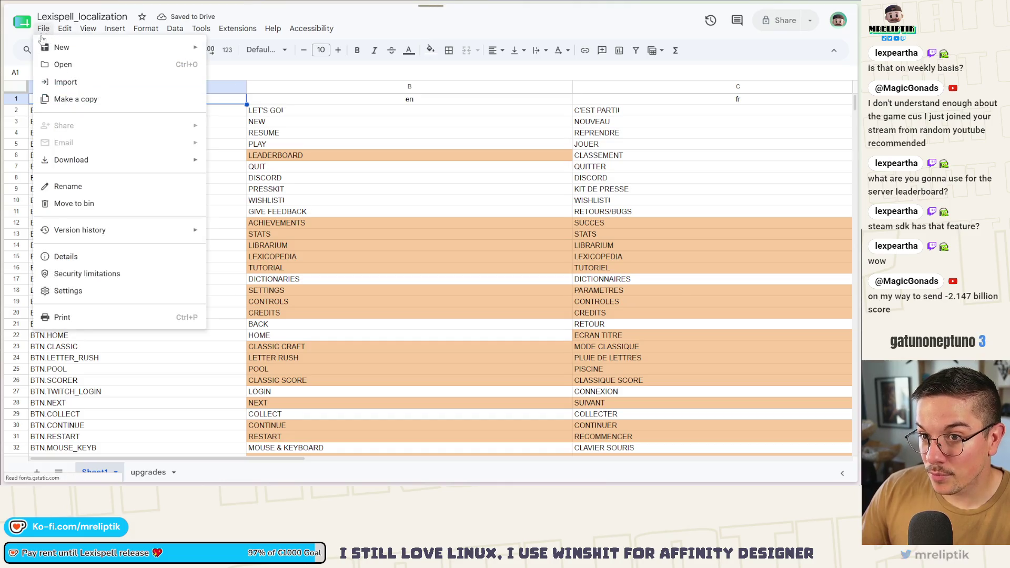
{"action": "mouse_move", "coordinate": [136, 166]}
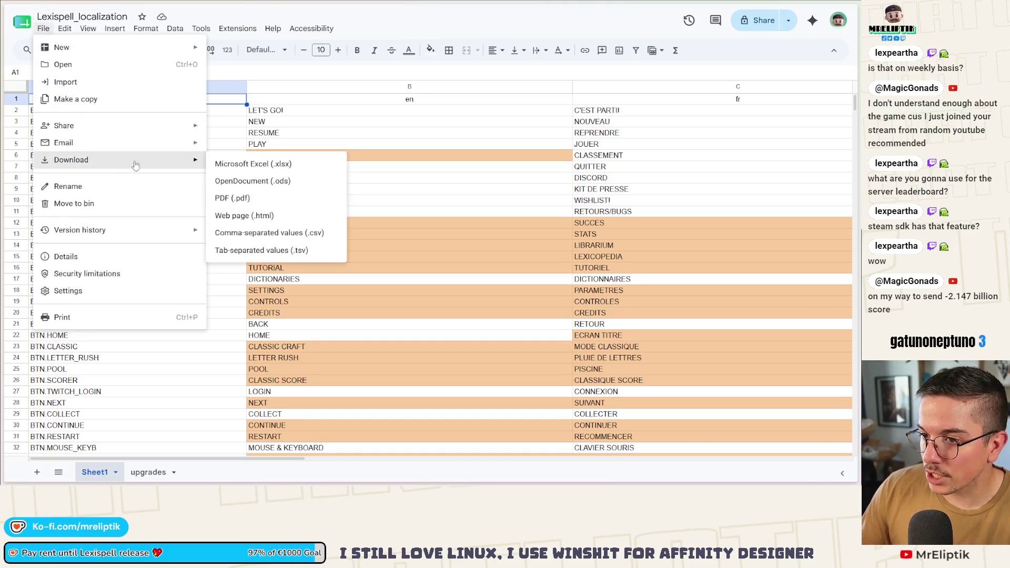
{"action": "left_click", "coordinate": [269, 233]}
{"action": "key", "text": "alt+Tab"}
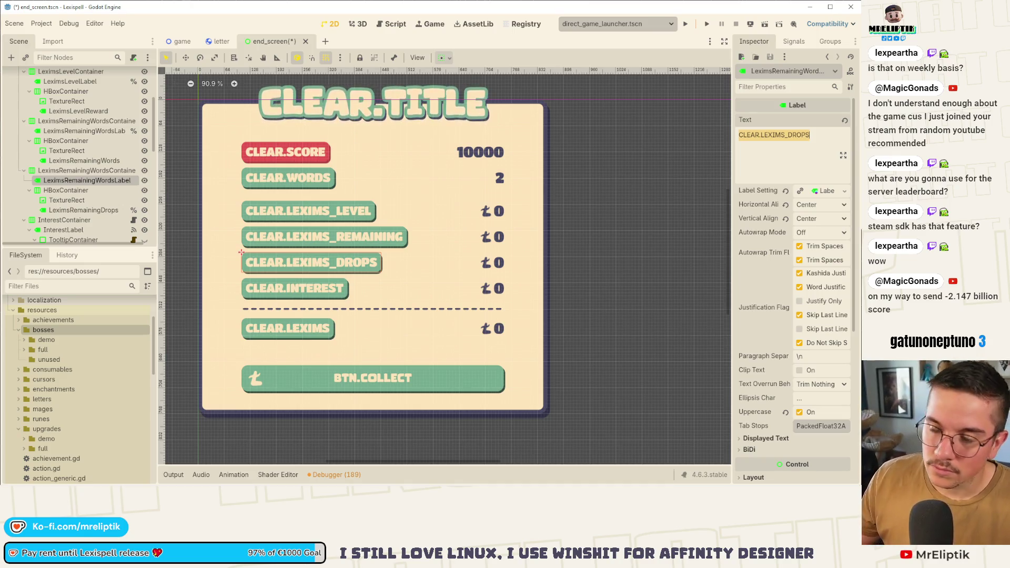
Save end_screen.tscn and switch to the game scene tab.
{"action": "key", "text": "ctrl+s"}
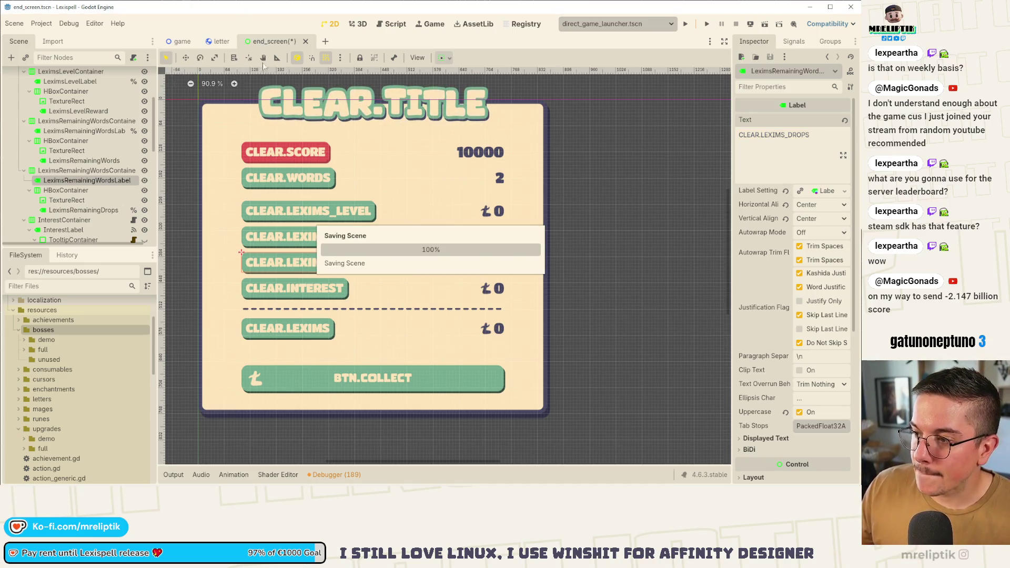
{"action": "key", "text": "ctrl+Tab"}
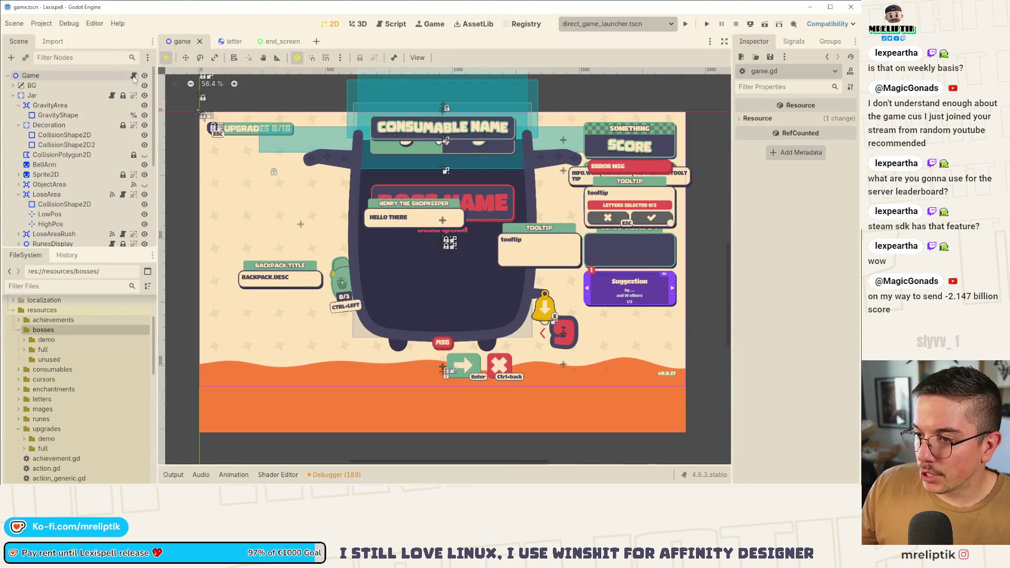
Append + lexims_level_drops to the lexims_level sum on line 2174 of game.gd, save, and run.
{"action": "left_click", "coordinate": [133, 76]}
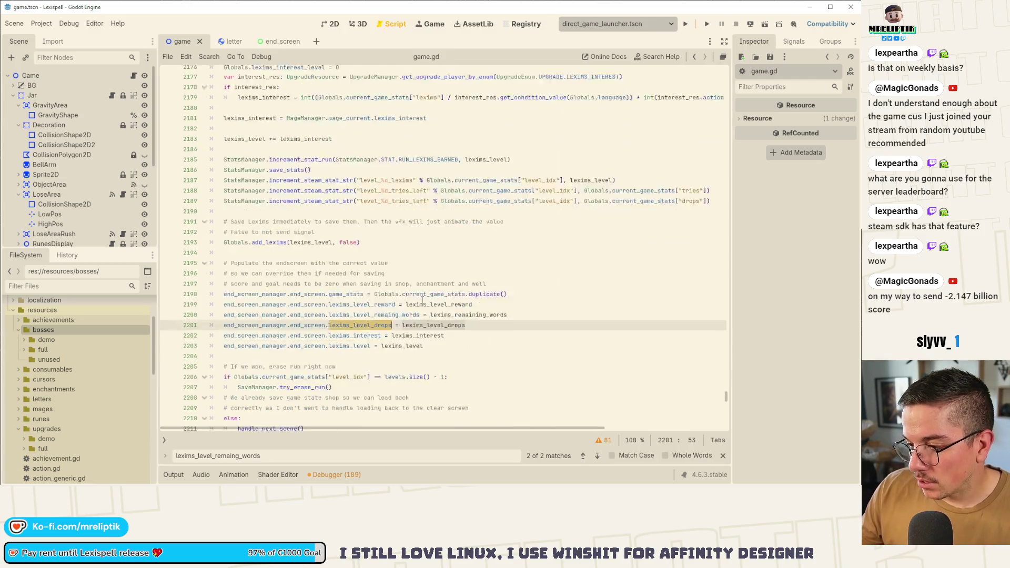
{"action": "double_click", "coordinate": [336, 270]}
{"action": "double_click", "coordinate": [420, 271]}
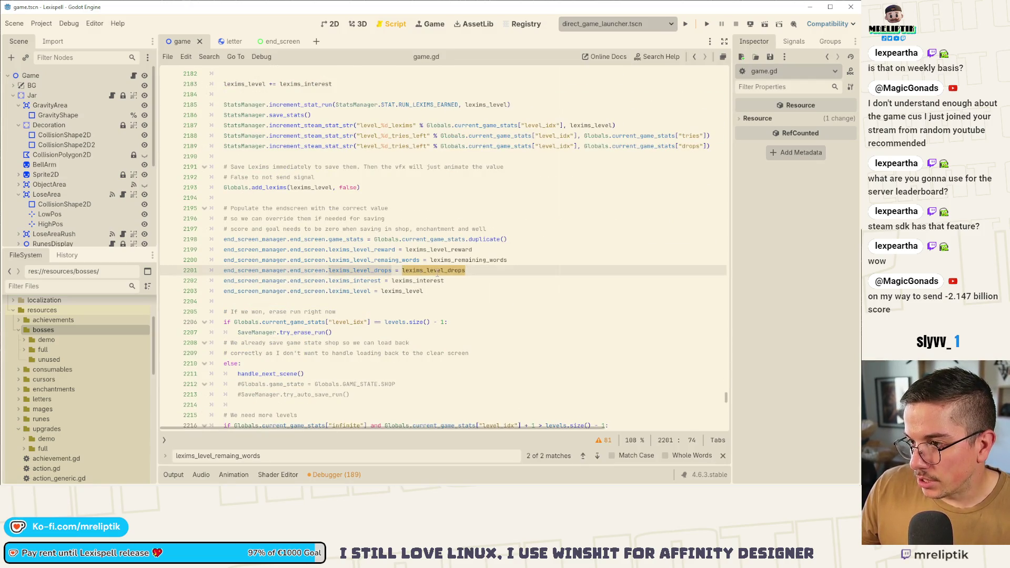
{"action": "scroll", "coordinate": [437, 273], "scroll_direction": "up", "scroll_amount": 3}
{"action": "scroll", "coordinate": [310, 265], "scroll_direction": "up", "scroll_amount": 3}
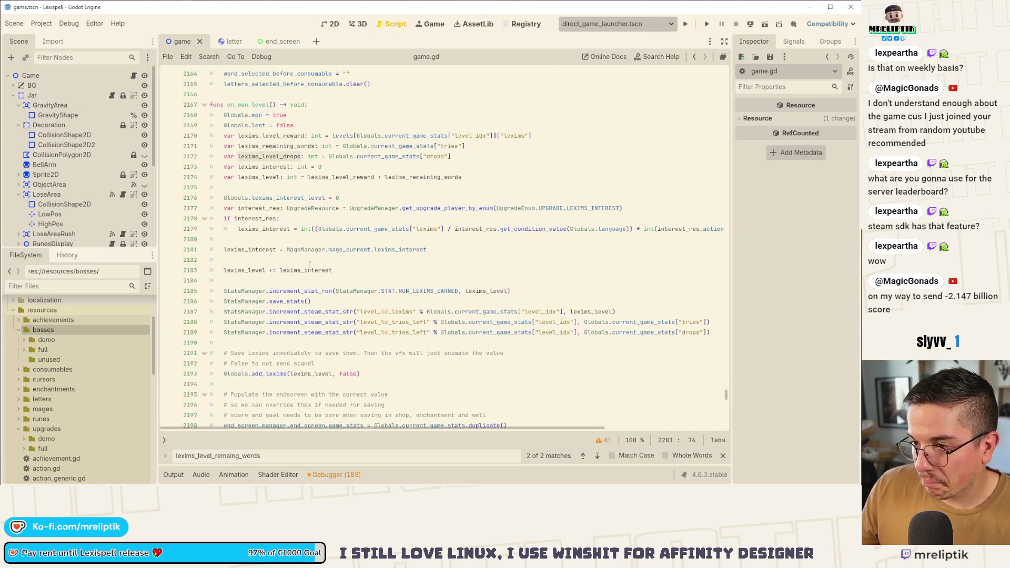
{"action": "left_click", "coordinate": [327, 178]}
{"action": "left_click", "coordinate": [446, 177]}
{"action": "type", "text": "+ lexims_level_drops"}
{"action": "key", "text": "ctrl+s"}
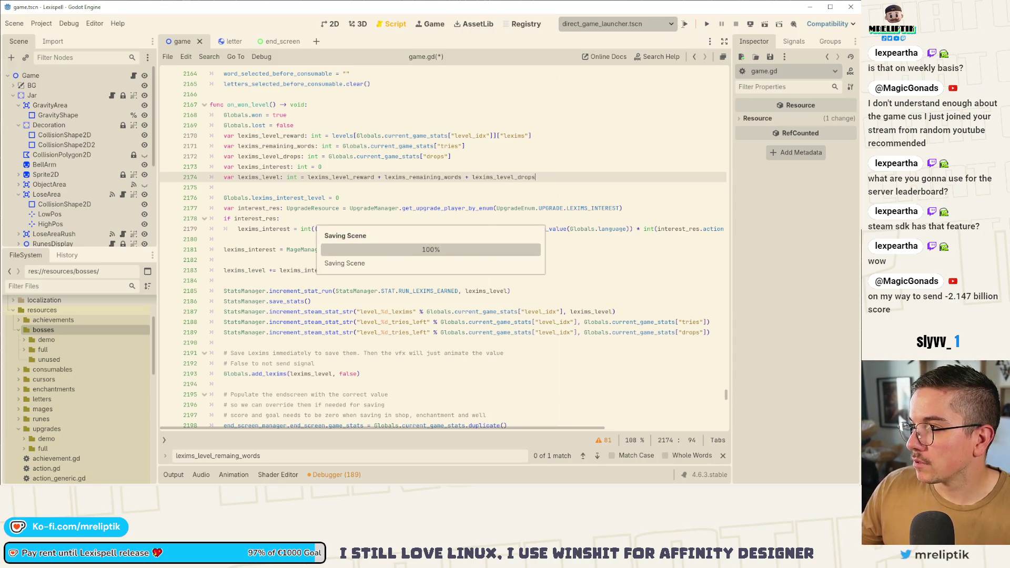
{"action": "left_click", "coordinate": [686, 25]}
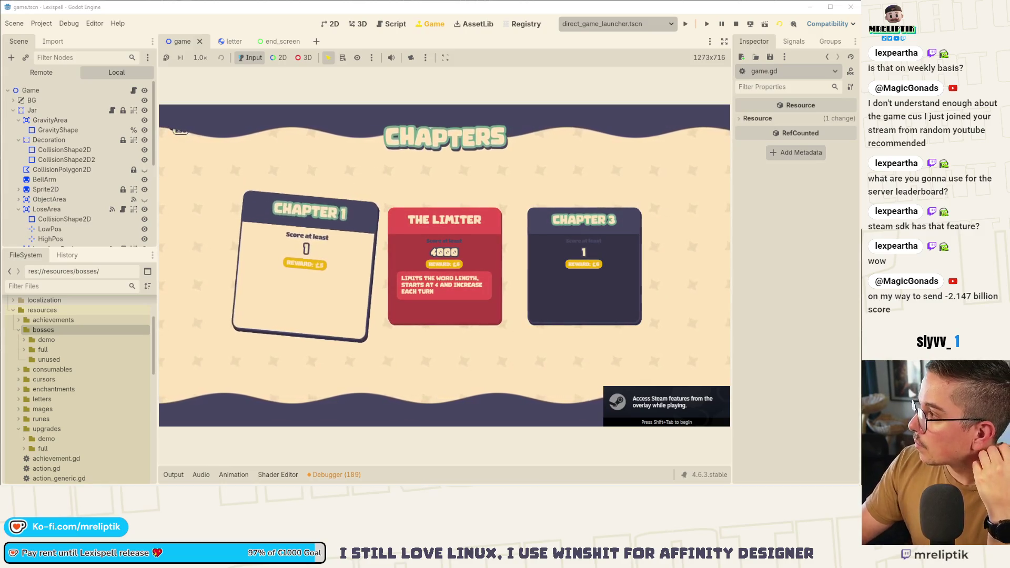
Play Chapter 1, spelling TRIAL and stashing the rock and S gem, skip enchantment, then stop the game.
{"action": "left_click", "coordinate": [305, 263]}
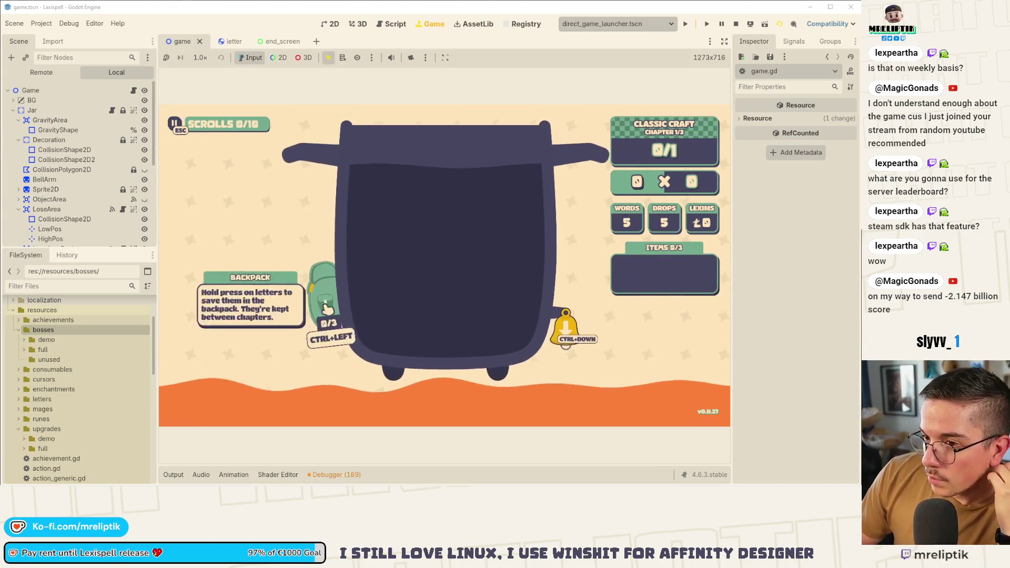
{"action": "left_click", "coordinate": [571, 344]}
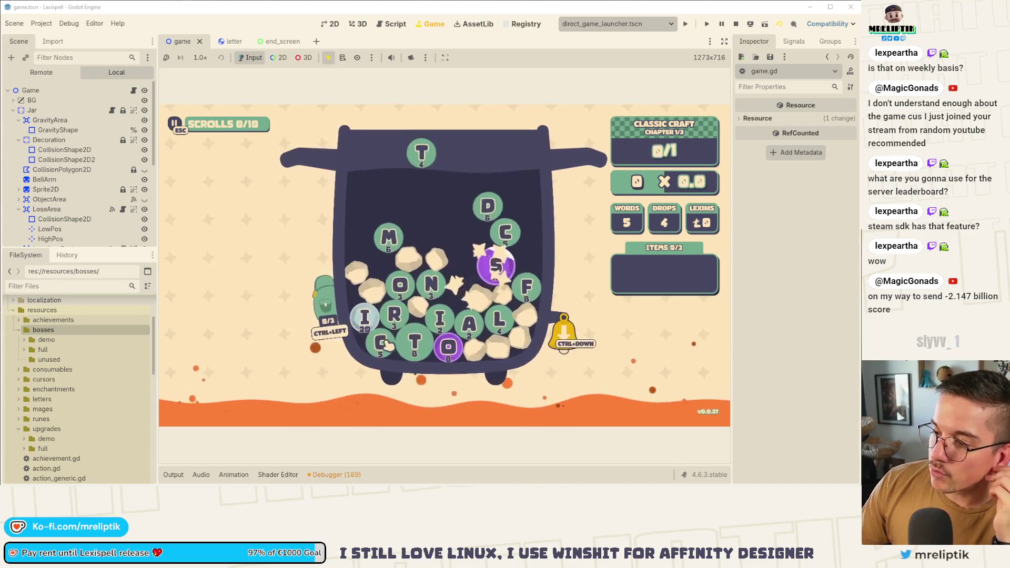
{"action": "type", "text": "trial"}
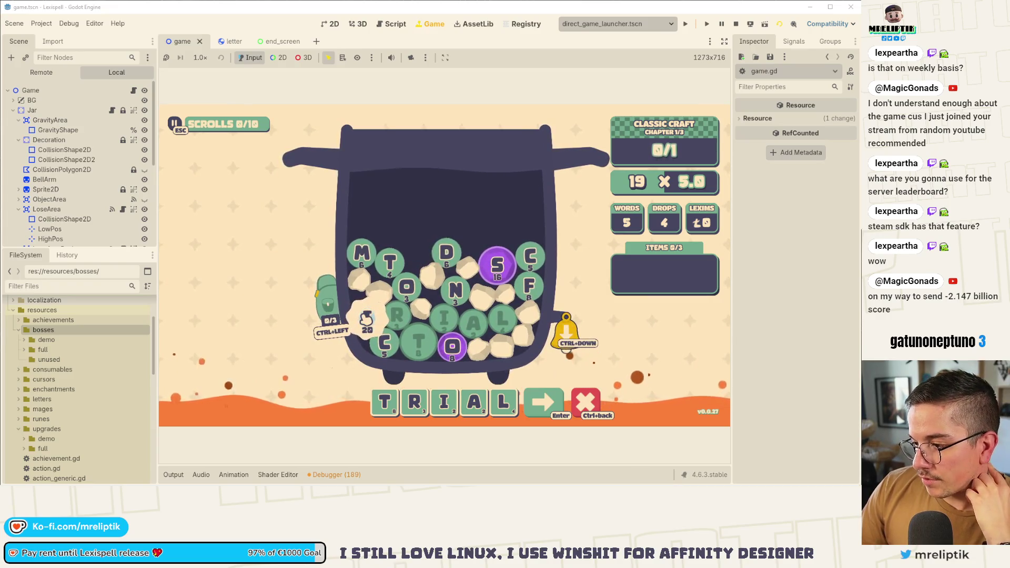
{"action": "left_click", "coordinate": [365, 318]}
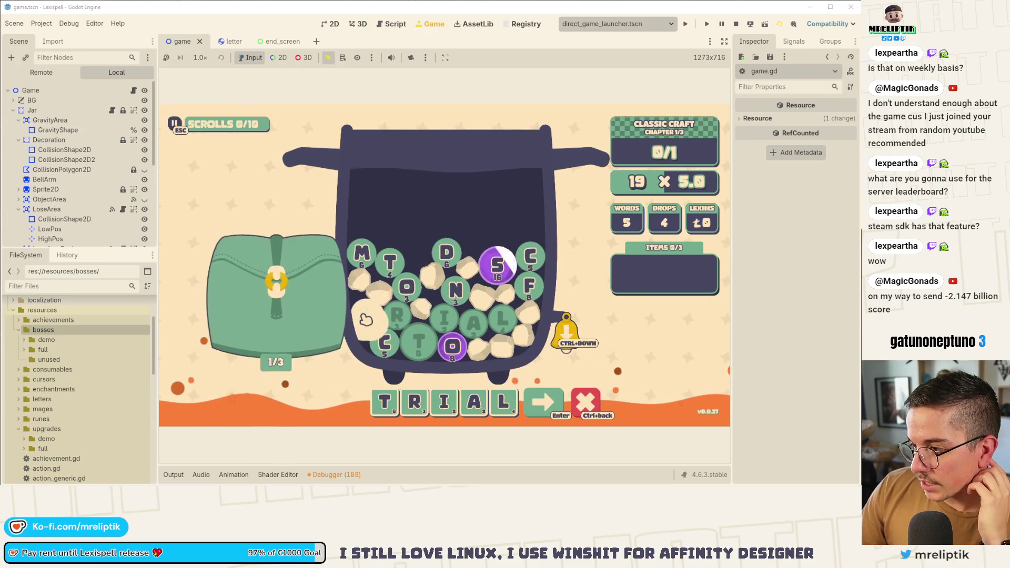
{"action": "left_click", "coordinate": [498, 268]}
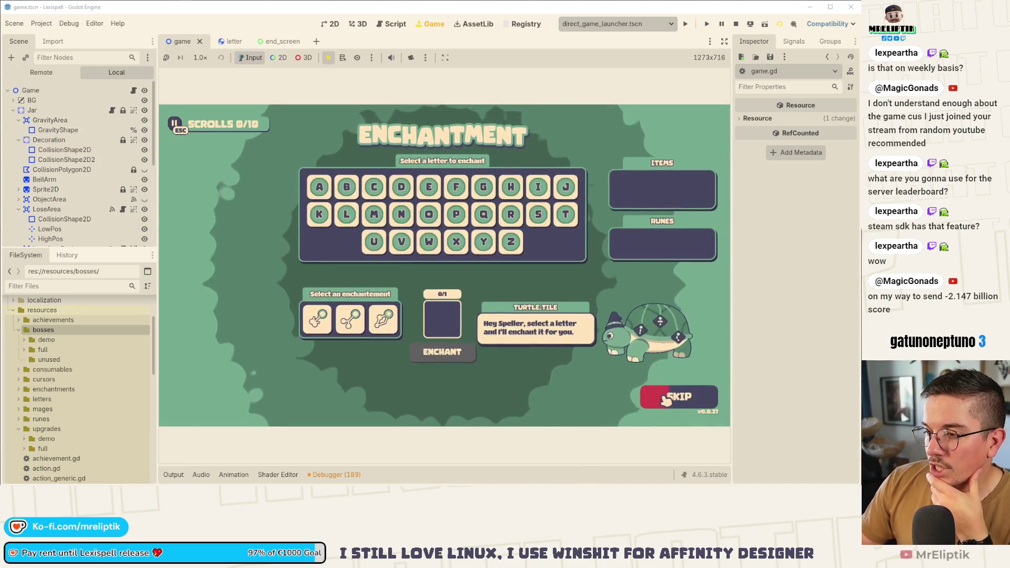
{"action": "left_click", "coordinate": [665, 399]}
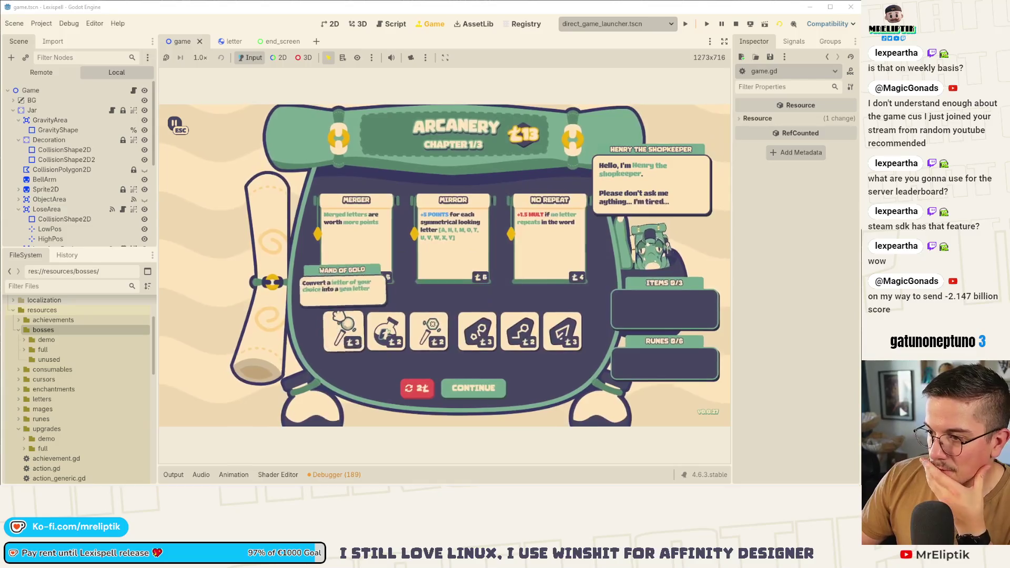
{"action": "left_click", "coordinate": [736, 24]}
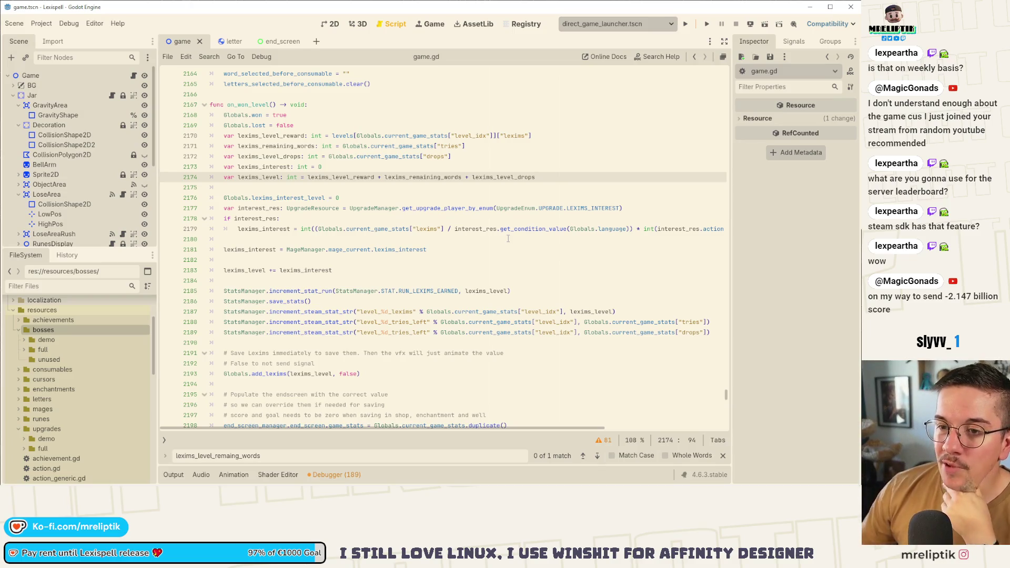
Scroll through the level definitions in game.gd and place the caret at the end of line 63.
{"action": "scroll", "coordinate": [539, 300], "scroll_direction": "up", "scroll_amount": 10}
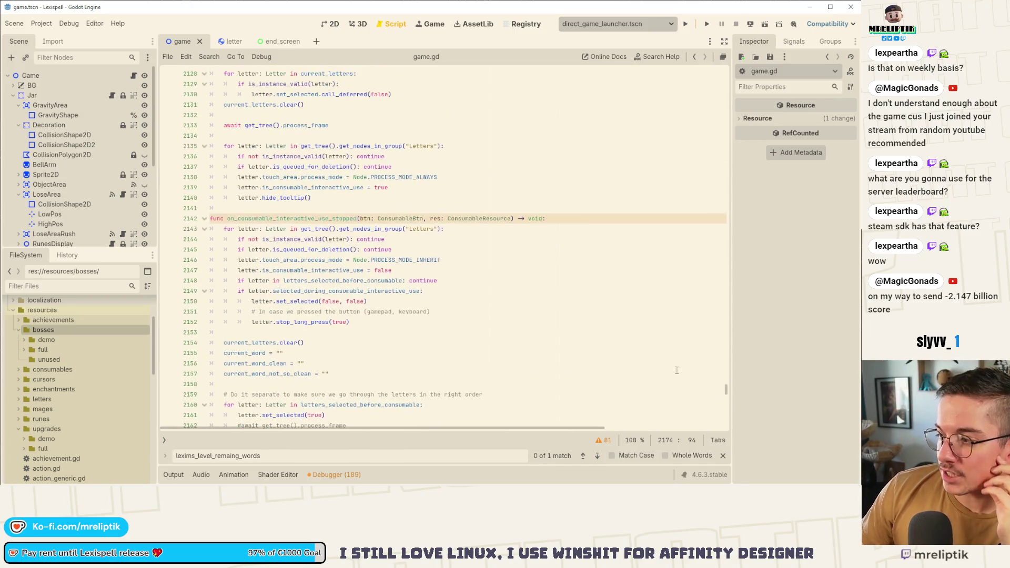
{"action": "left_click_drag", "start_coordinate": [727, 392], "coordinate": [735, 78]}
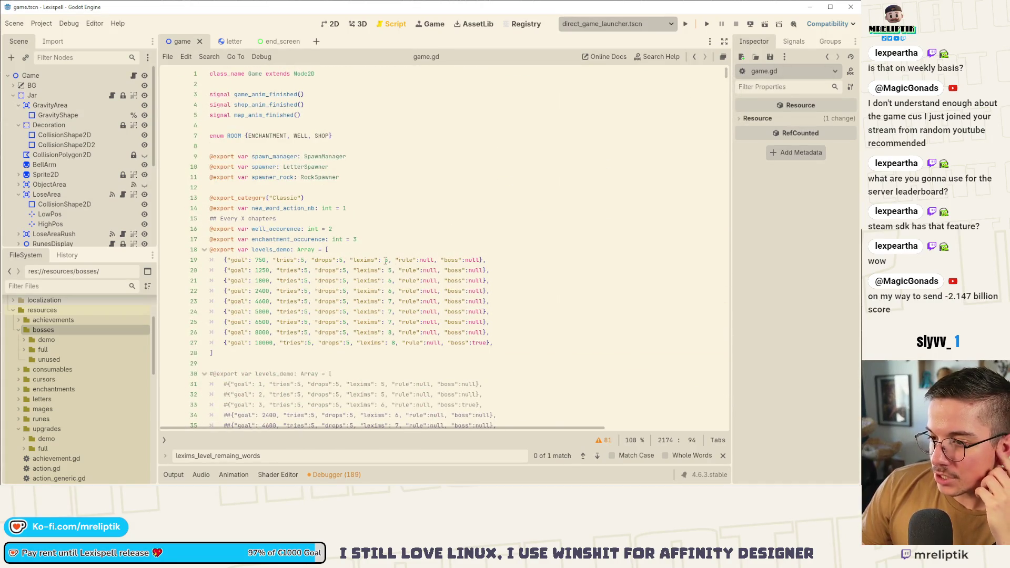
{"action": "scroll", "coordinate": [385, 260], "scroll_direction": "down", "scroll_amount": 4}
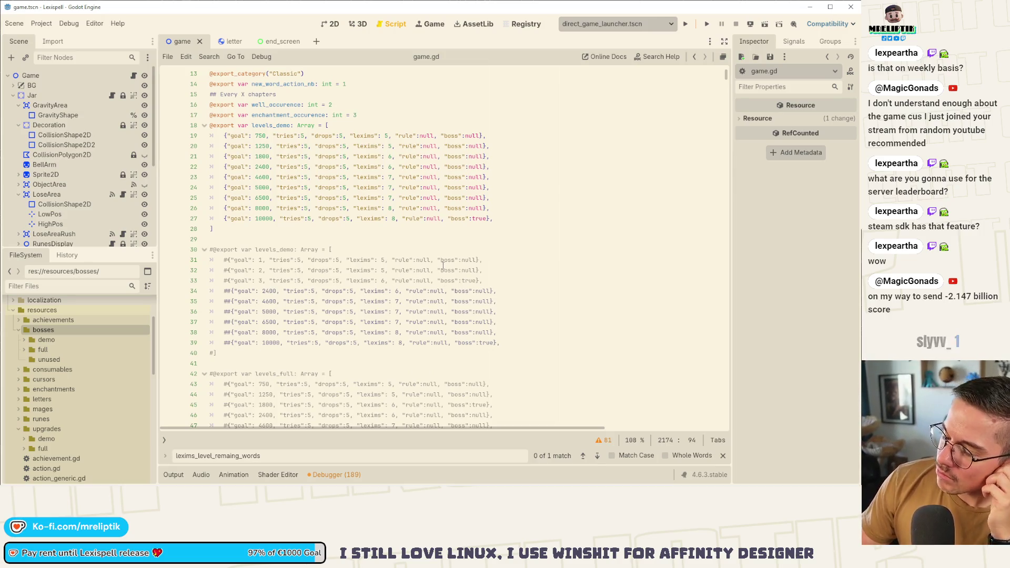
{"action": "scroll", "coordinate": [442, 265], "scroll_direction": "down", "scroll_amount": 3}
{"action": "scroll", "coordinate": [442, 269], "scroll_direction": "down", "scroll_amount": 2}
{"action": "scroll", "coordinate": [442, 270], "scroll_direction": "down", "scroll_amount": 4}
{"action": "scroll", "coordinate": [443, 270], "scroll_direction": "down", "scroll_amount": 4}
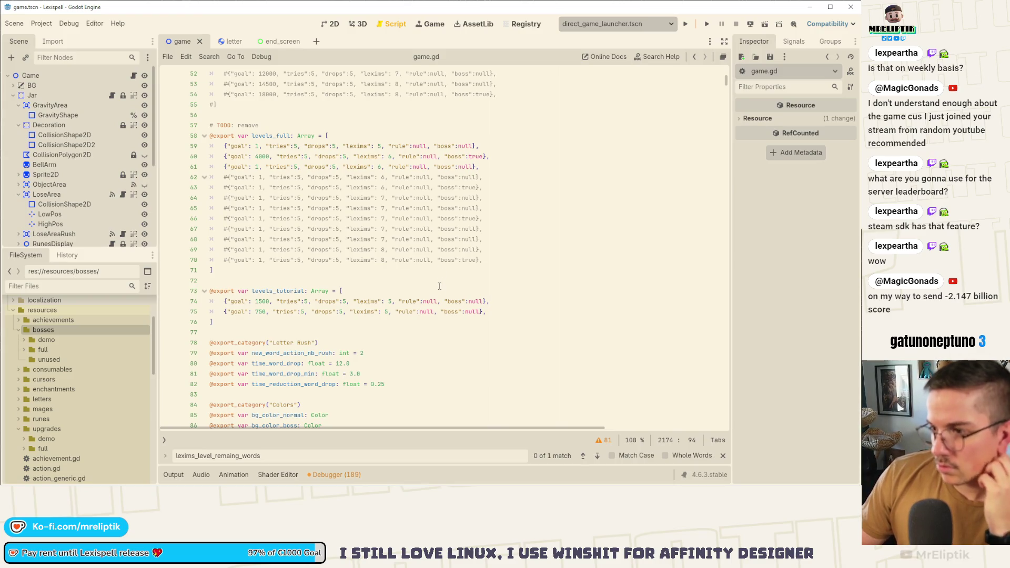
{"action": "mouse_move", "coordinate": [40, 472]}
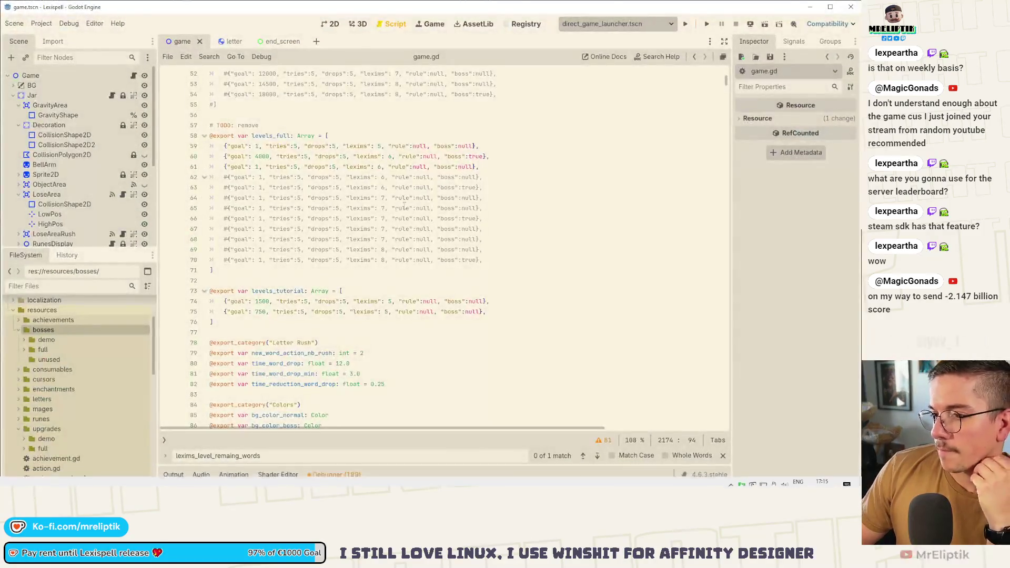
{"action": "left_click", "coordinate": [557, 191]}
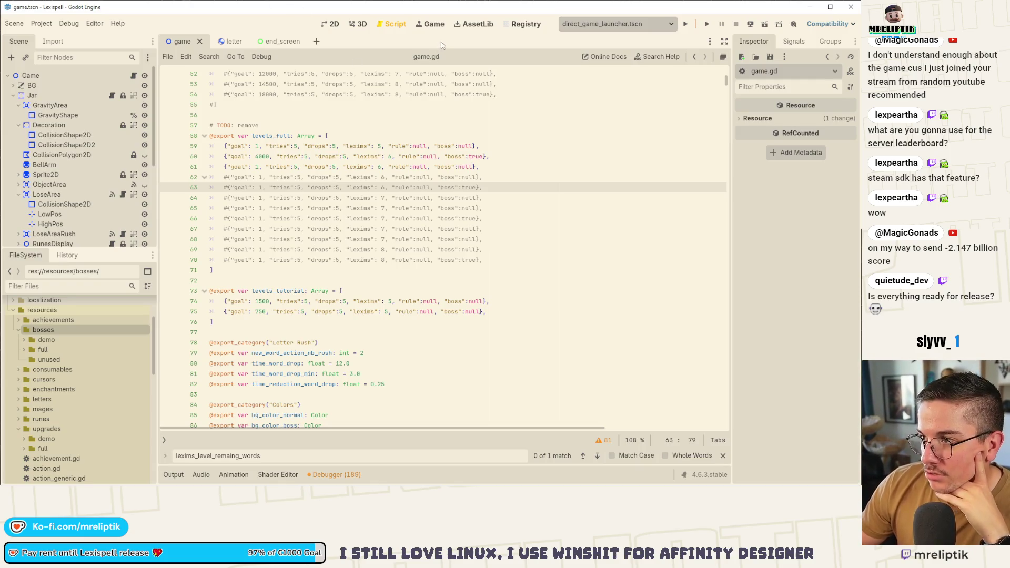
Bring up the game scene in the 2D editor.
{"action": "left_click", "coordinate": [431, 24]}
{"action": "left_click", "coordinate": [397, 24]}
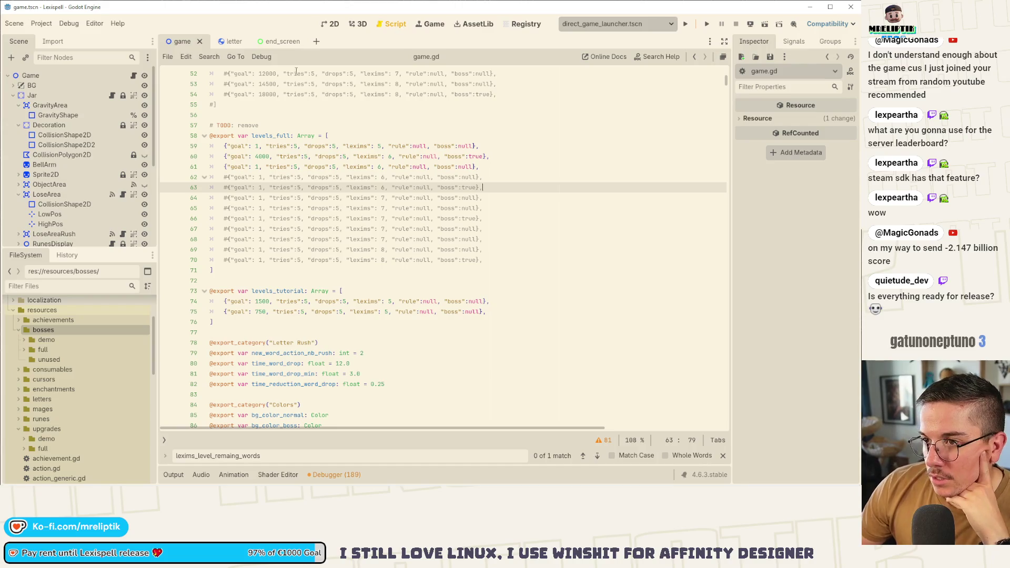
{"action": "left_click", "coordinate": [332, 24]}
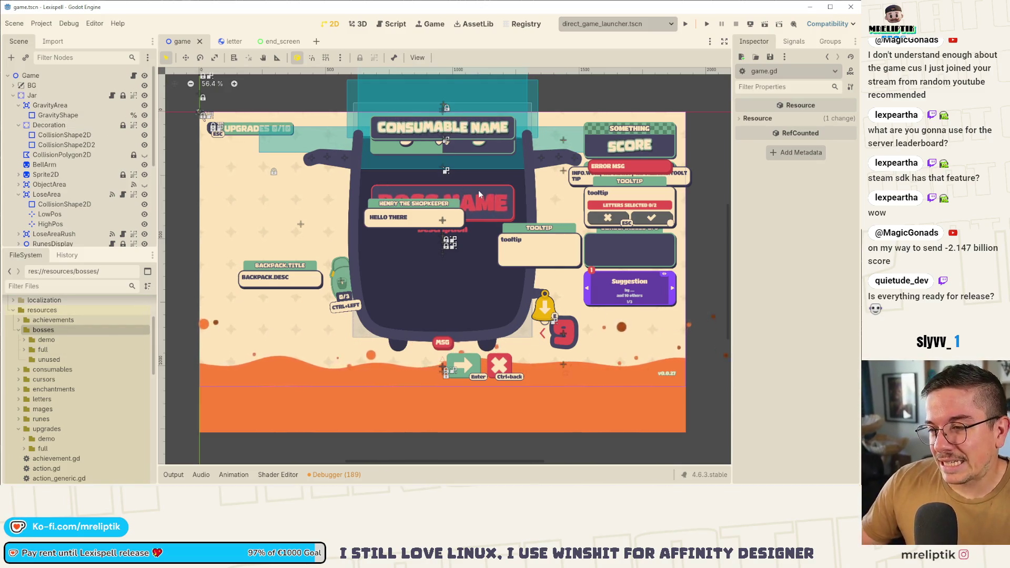
Pan the 2D canvas, then run the project to reach the Lexispell splash screen.
{"action": "left_click_drag", "start_coordinate": [487, 240], "coordinate": [431, 255]}
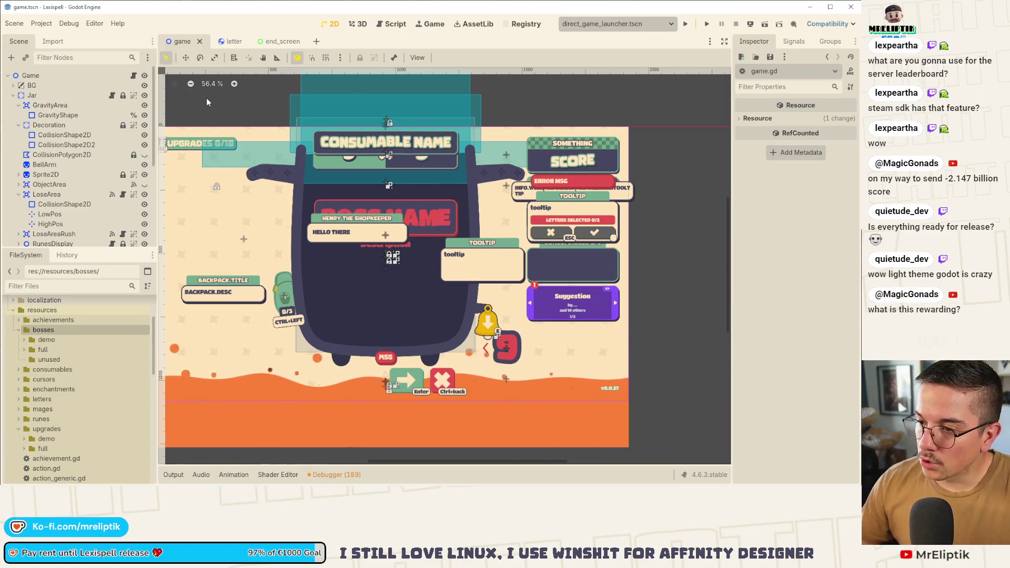
{"action": "scroll", "coordinate": [326, 239], "scroll_direction": "left", "scroll_amount": 2}
{"action": "scroll", "coordinate": [326, 239], "scroll_direction": "down", "scroll_amount": 1}
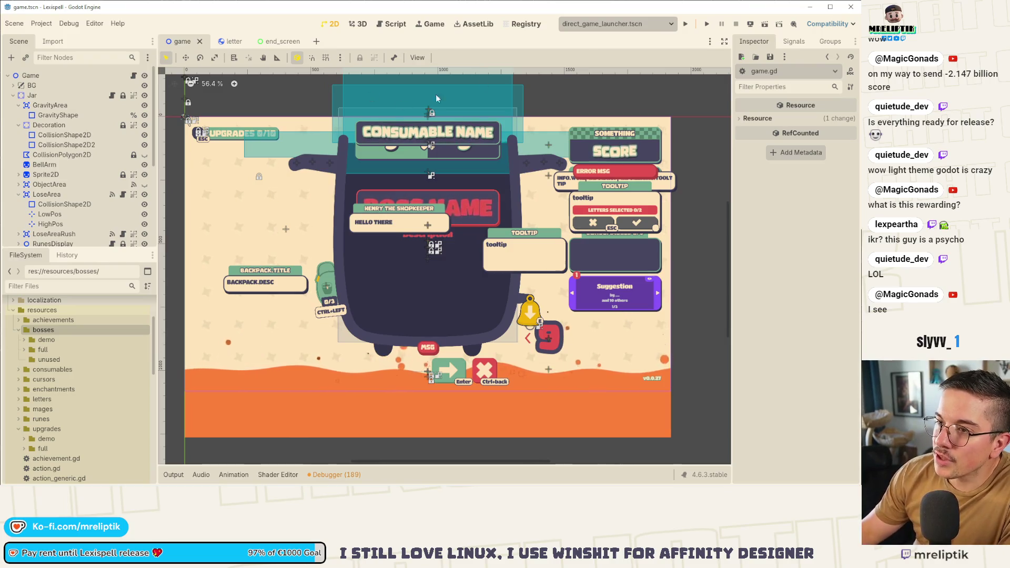
{"action": "left_click", "coordinate": [685, 24]}
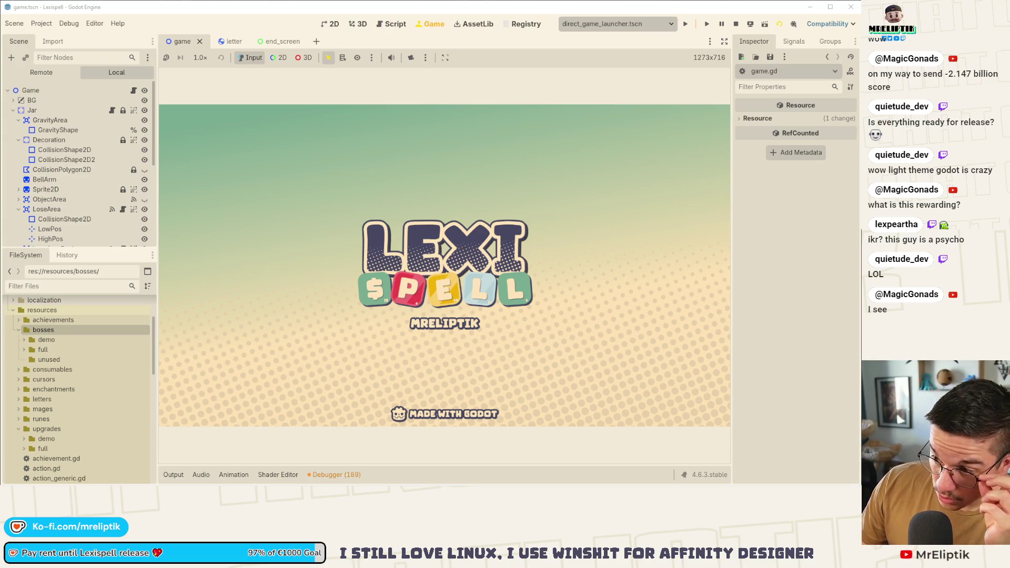
Start Chapter 1, drop another batch of letters, and remove the B and I tiles from the jar.
{"action": "left_click", "coordinate": [410, 290]}
{"action": "left_click", "coordinate": [361, 252]}
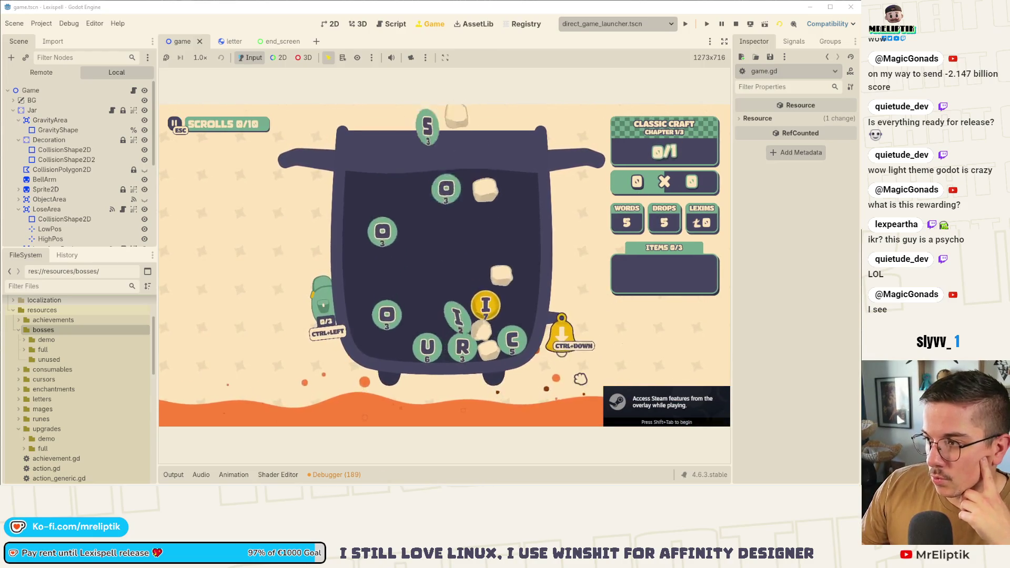
{"action": "left_click", "coordinate": [568, 343]}
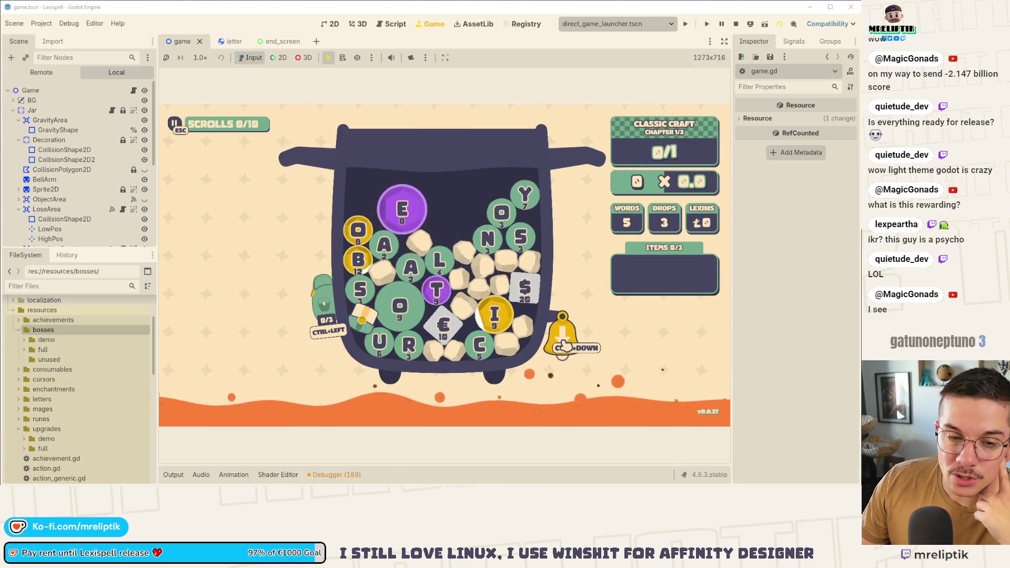
{"action": "mouse_move", "coordinate": [669, 223]}
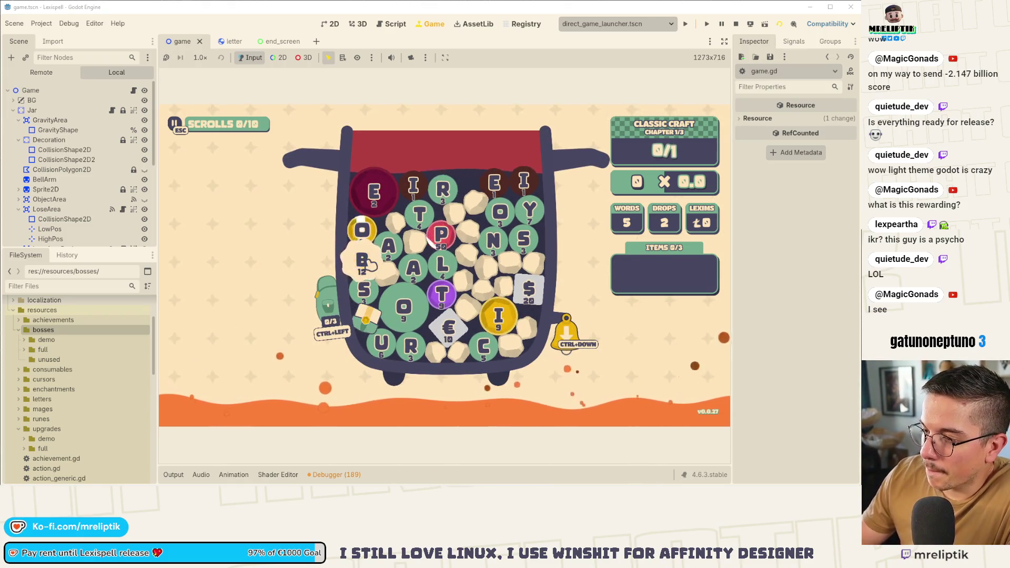
{"action": "left_click", "coordinate": [371, 265]}
{"action": "left_click", "coordinate": [510, 316]}
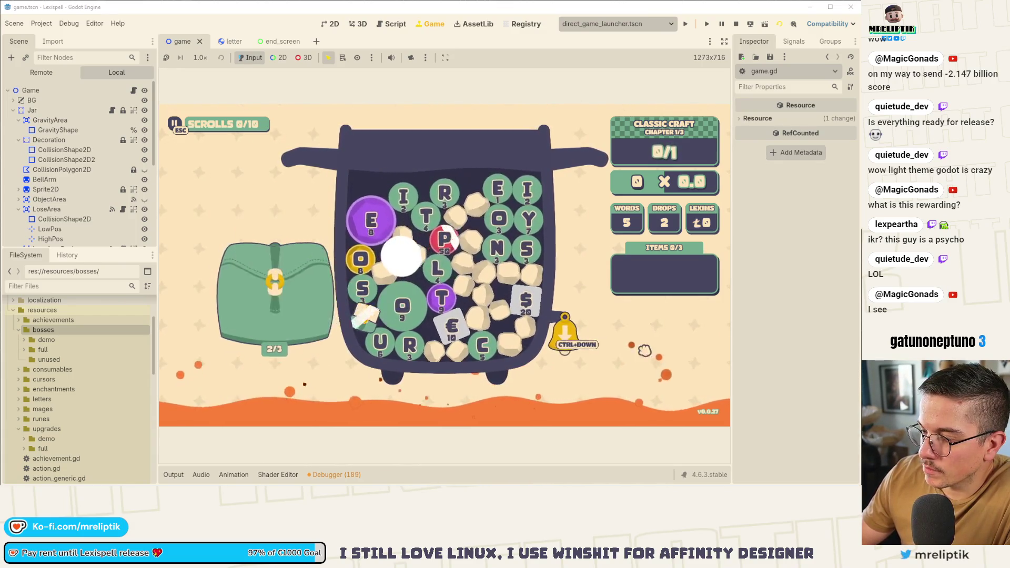
Spell TIRE from the T, I, R and E tiles and submit it.
{"action": "left_click", "coordinate": [440, 208]}
{"action": "left_click", "coordinate": [409, 199]}
{"action": "left_click", "coordinate": [464, 190]}
{"action": "left_click", "coordinate": [497, 197]}
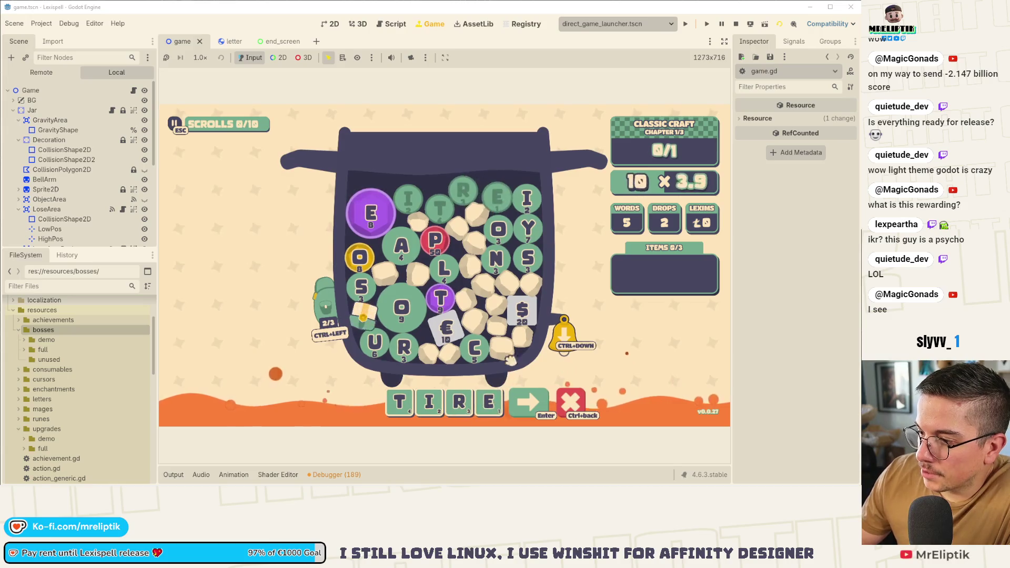
{"action": "key", "text": "Return"}
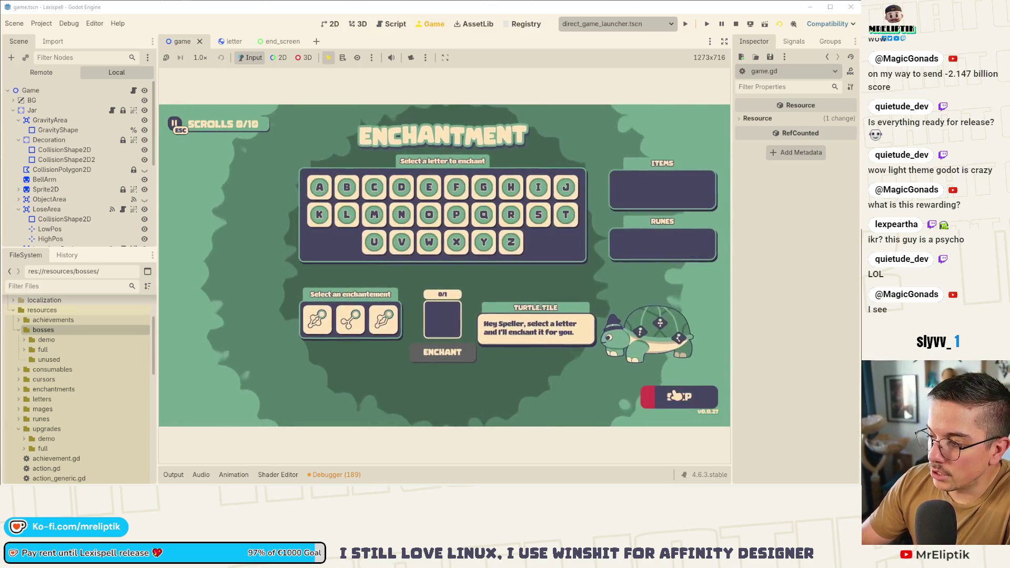
Skip the Enchantment screen to reach the Arcanery shop holding 11 lexims.
{"action": "left_click", "coordinate": [676, 397]}
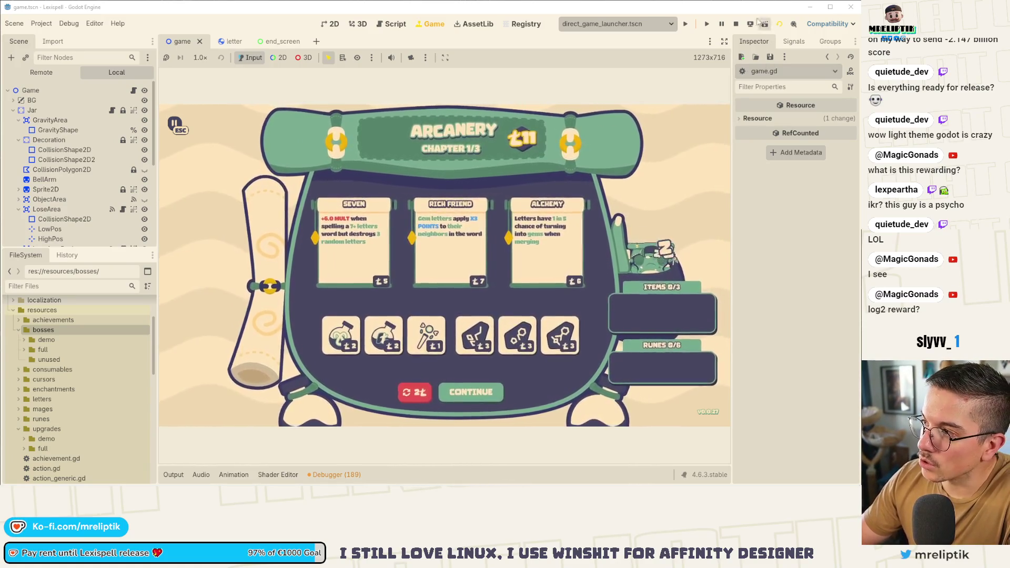
Stop the running Lexispell test game with F8.
{"action": "key", "text": "F8"}
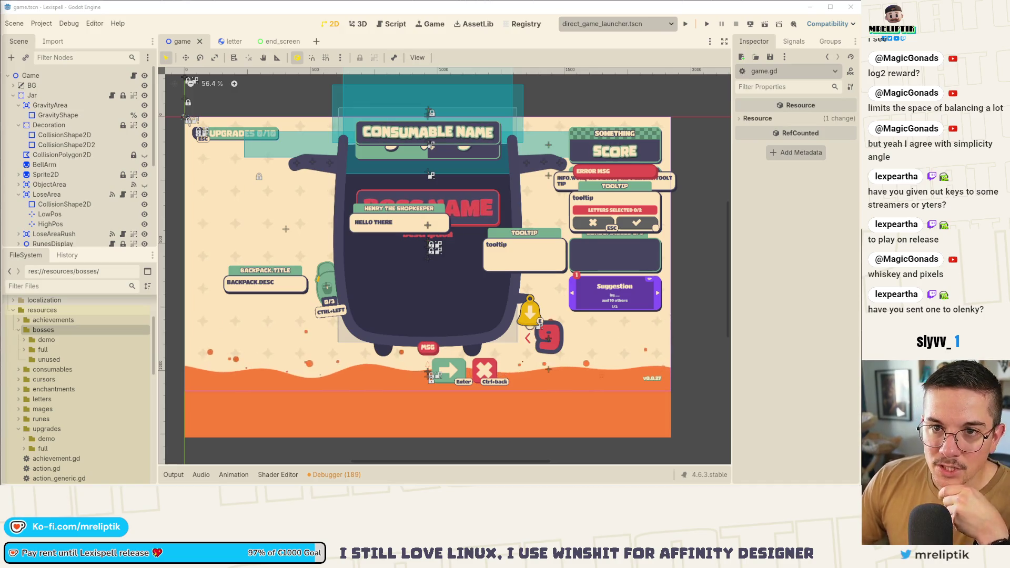
Maximize the Whiskey and Pixels channel page, open its Videos list and check the channel details.
{"action": "left_click_drag", "start_coordinate": [491, 57], "coordinate": [374, 57]}
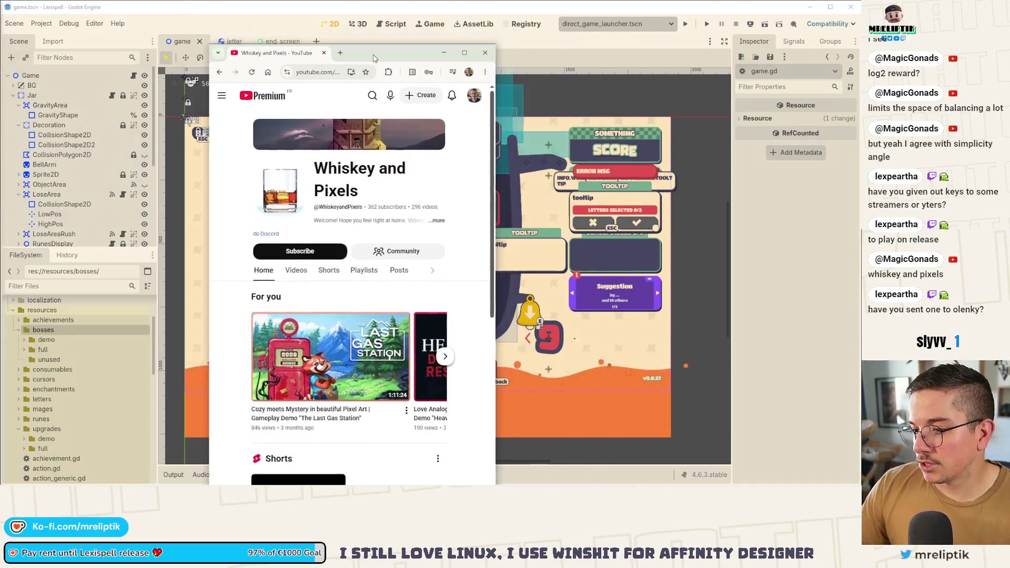
{"action": "double_click", "coordinate": [373, 57]}
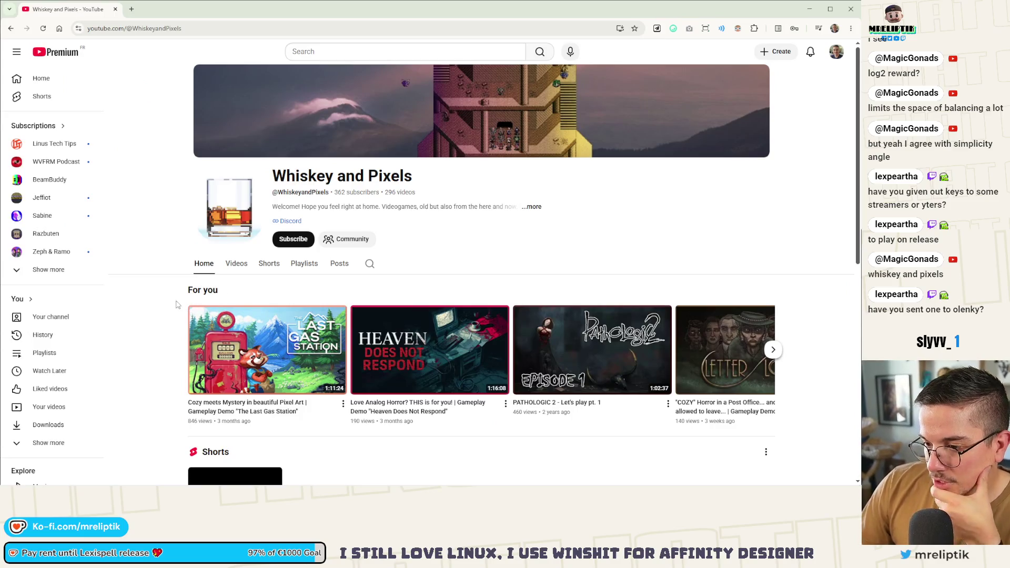
{"action": "left_click", "coordinate": [238, 264]}
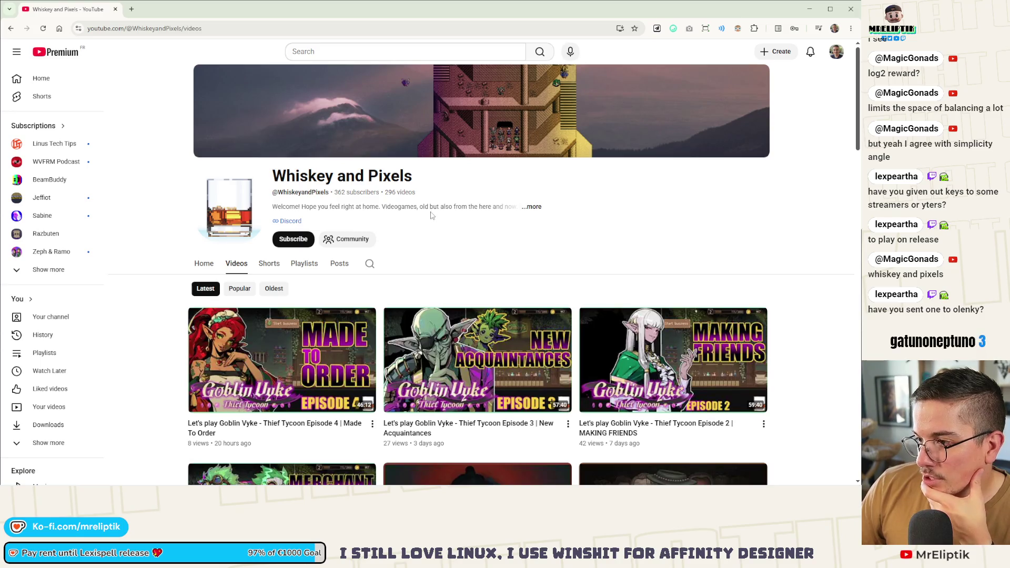
{"action": "left_click", "coordinate": [532, 207]}
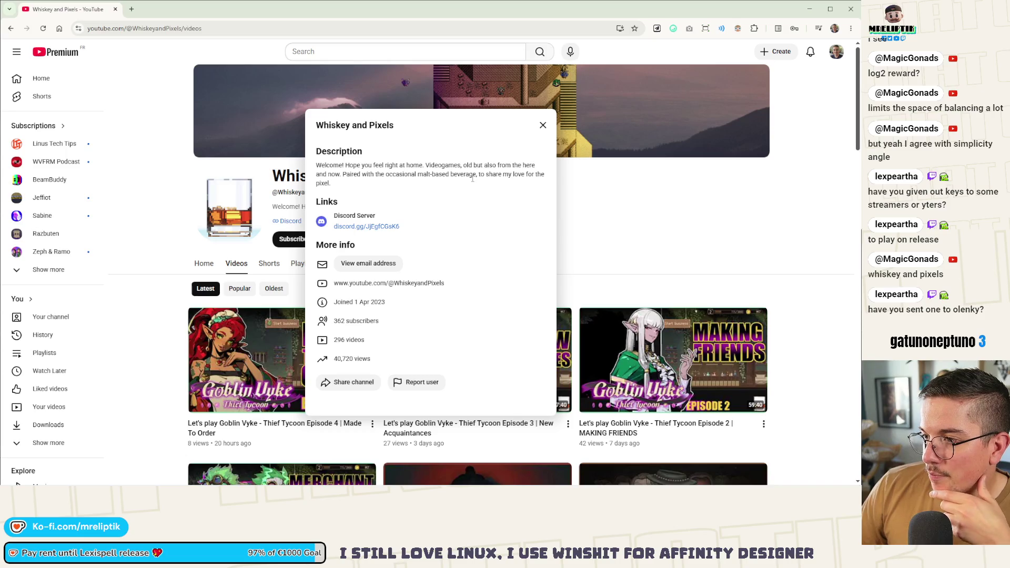
{"action": "left_click", "coordinate": [539, 133]}
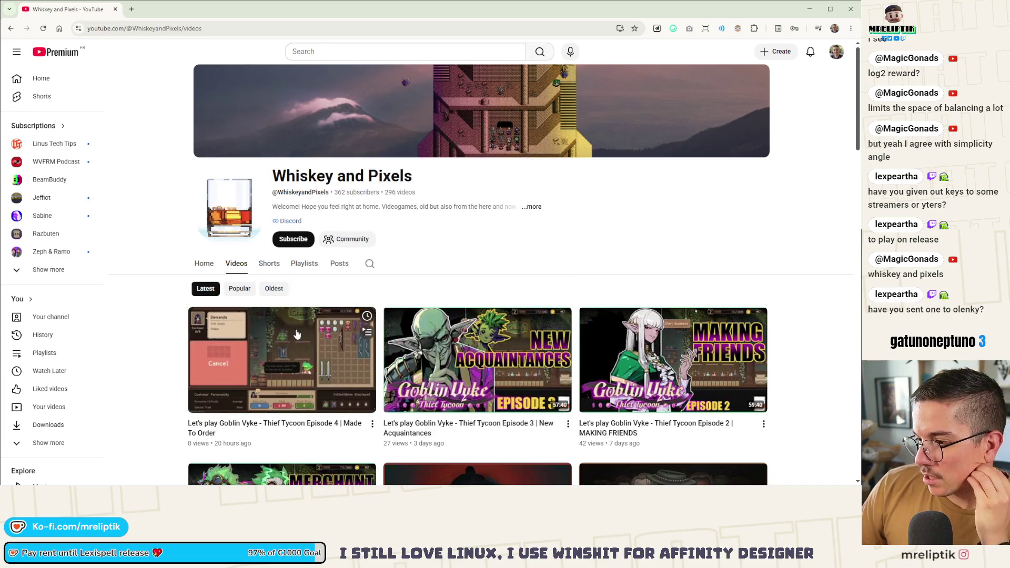
Scroll the Videos list back to the older Fears to Fathom uploads from six months ago.
{"action": "scroll", "coordinate": [296, 331], "scroll_direction": "down", "scroll_amount": 1}
{"action": "scroll", "coordinate": [312, 318], "scroll_direction": "down", "scroll_amount": 5}
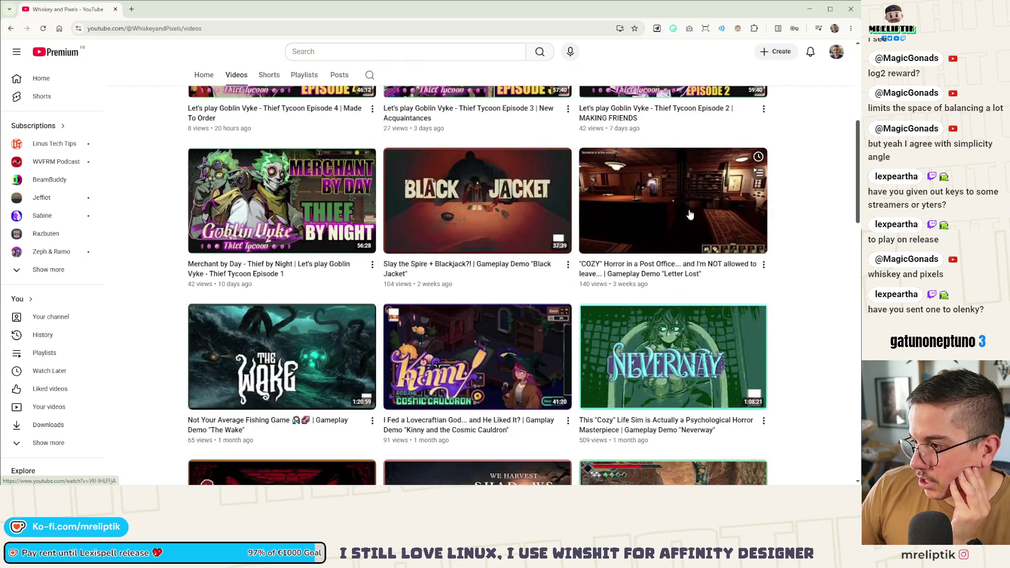
{"action": "scroll", "coordinate": [273, 212], "scroll_direction": "down", "scroll_amount": 3}
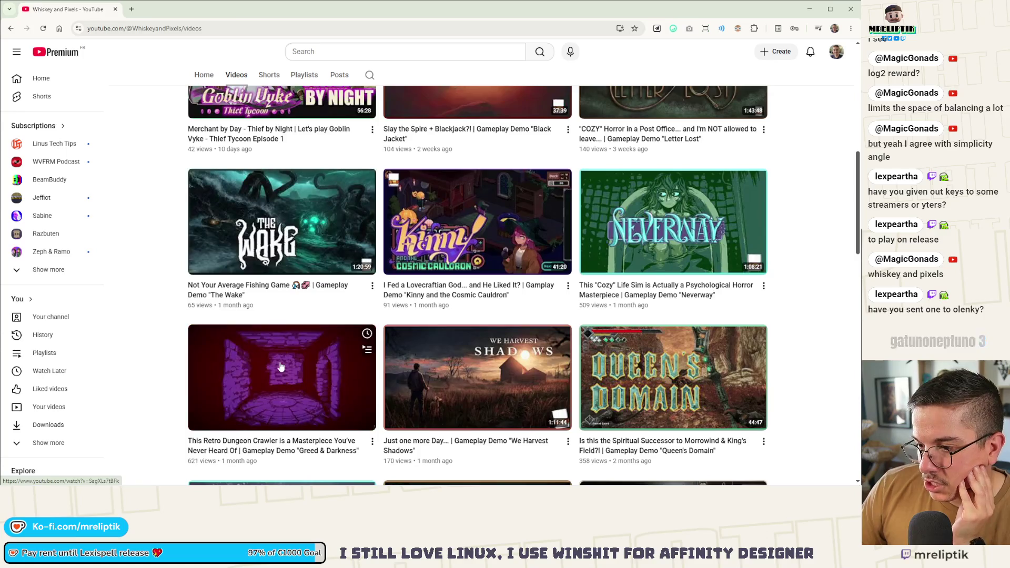
{"action": "scroll", "coordinate": [415, 371], "scroll_direction": "down", "scroll_amount": 5}
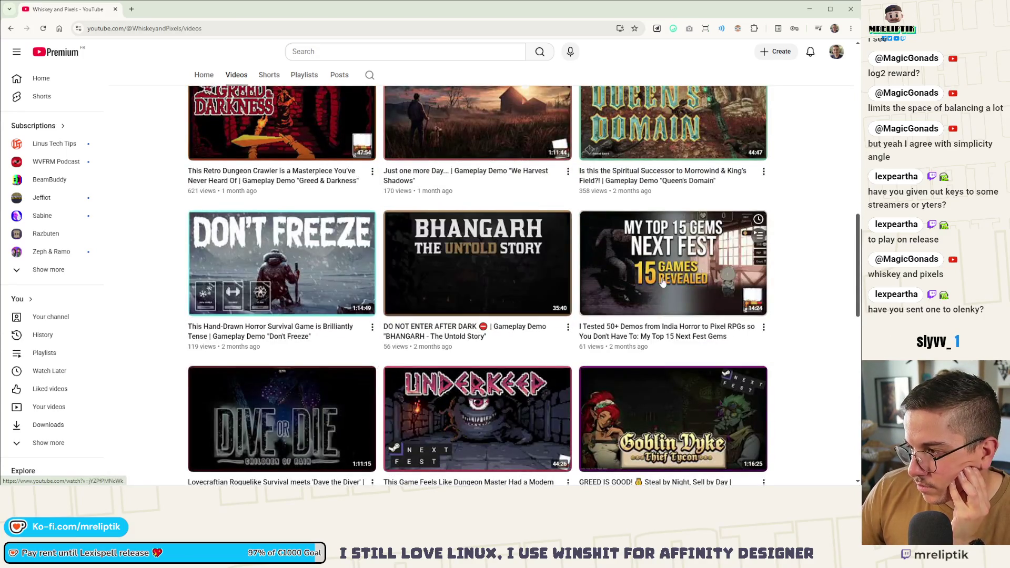
{"action": "scroll", "coordinate": [302, 206], "scroll_direction": "down", "scroll_amount": 4}
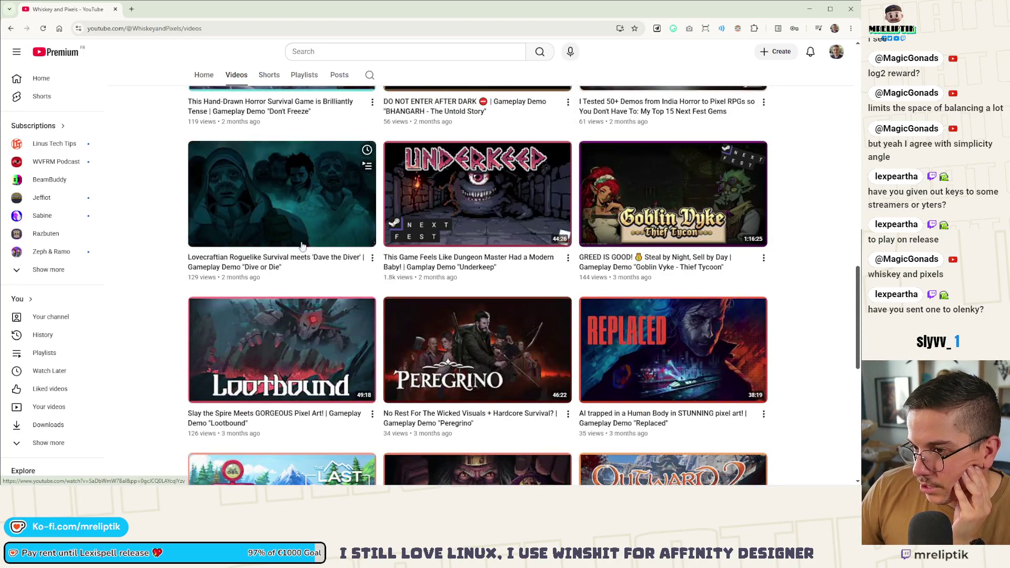
{"action": "scroll", "coordinate": [462, 359], "scroll_direction": "down", "scroll_amount": 4}
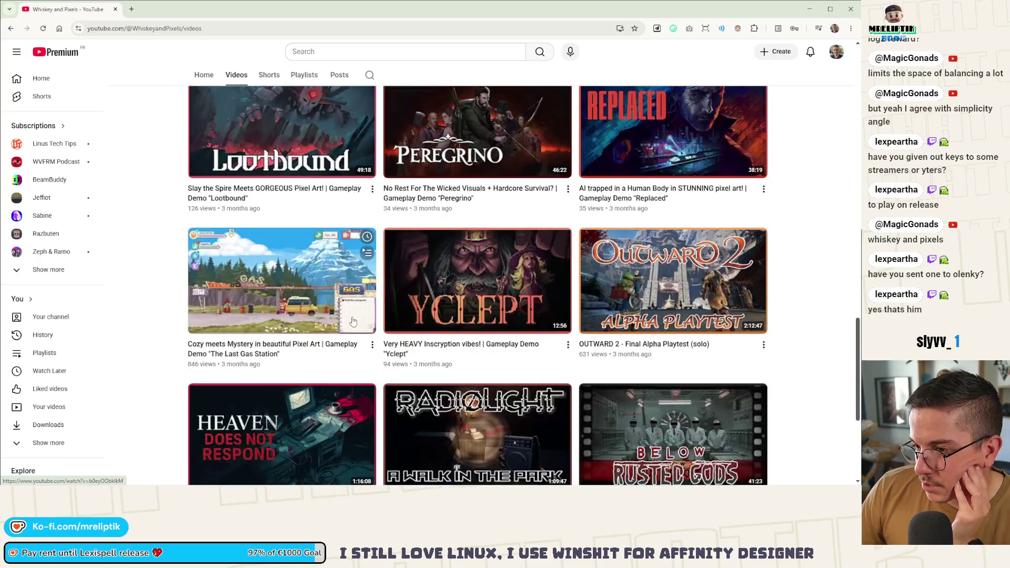
{"action": "scroll", "coordinate": [665, 286], "scroll_direction": "down", "scroll_amount": 4}
{"action": "scroll", "coordinate": [666, 285], "scroll_direction": "down", "scroll_amount": 5}
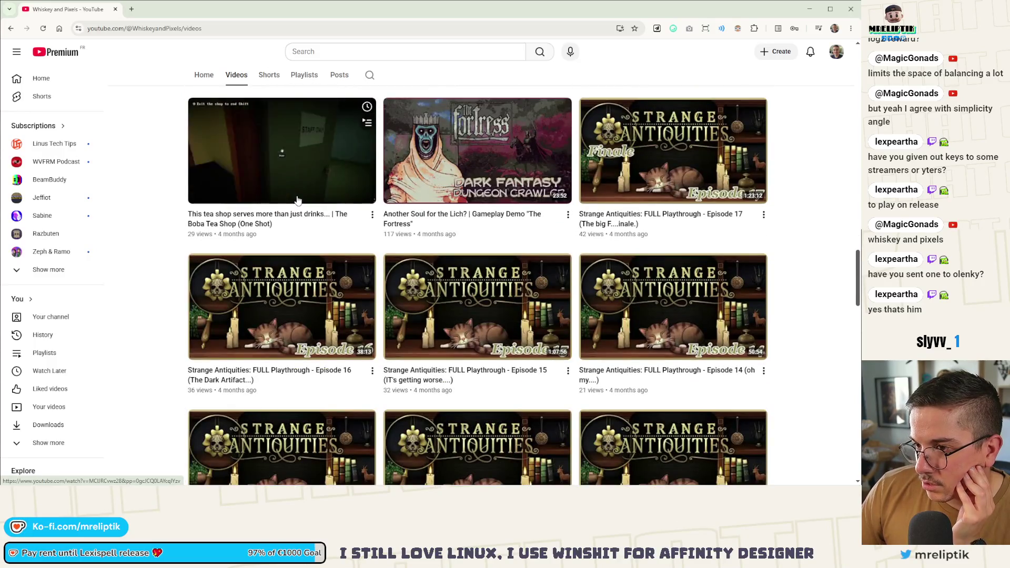
{"action": "scroll", "coordinate": [431, 304], "scroll_direction": "down", "scroll_amount": 6}
{"action": "scroll", "coordinate": [432, 304], "scroll_direction": "down", "scroll_amount": 12}
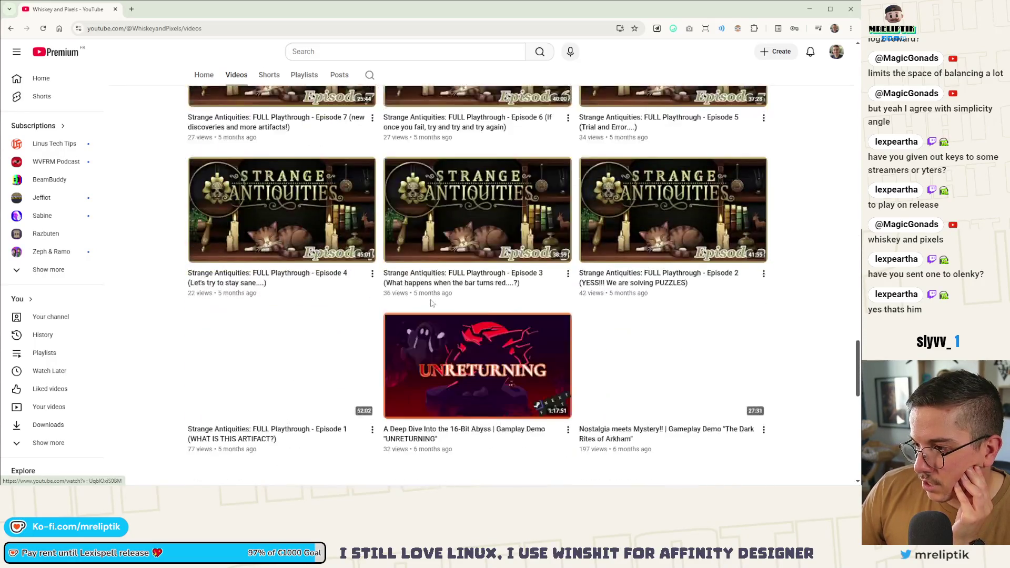
{"action": "scroll", "coordinate": [497, 261], "scroll_direction": "up", "scroll_amount": 3}
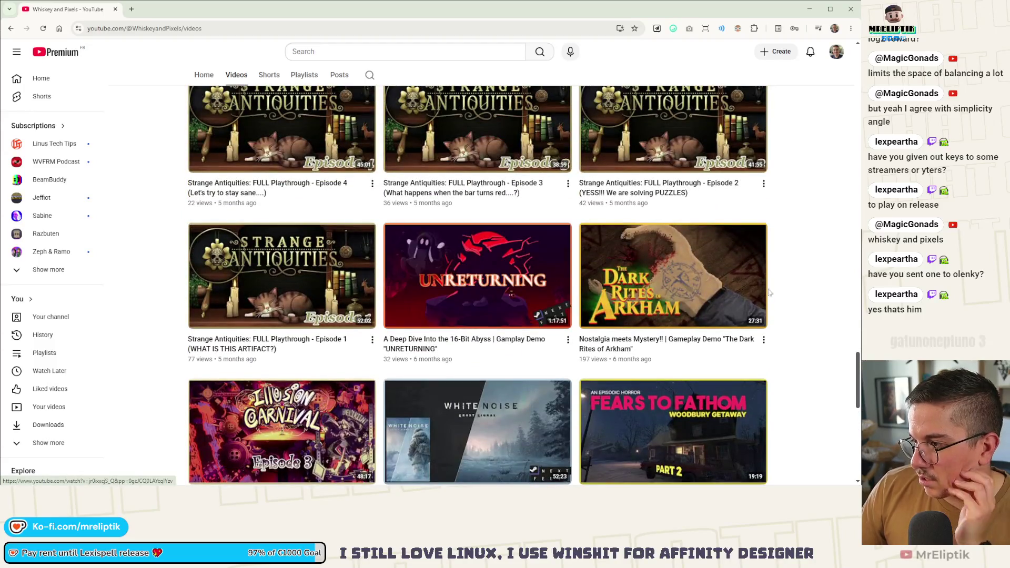
{"action": "scroll", "coordinate": [668, 263], "scroll_direction": "down", "scroll_amount": 10}
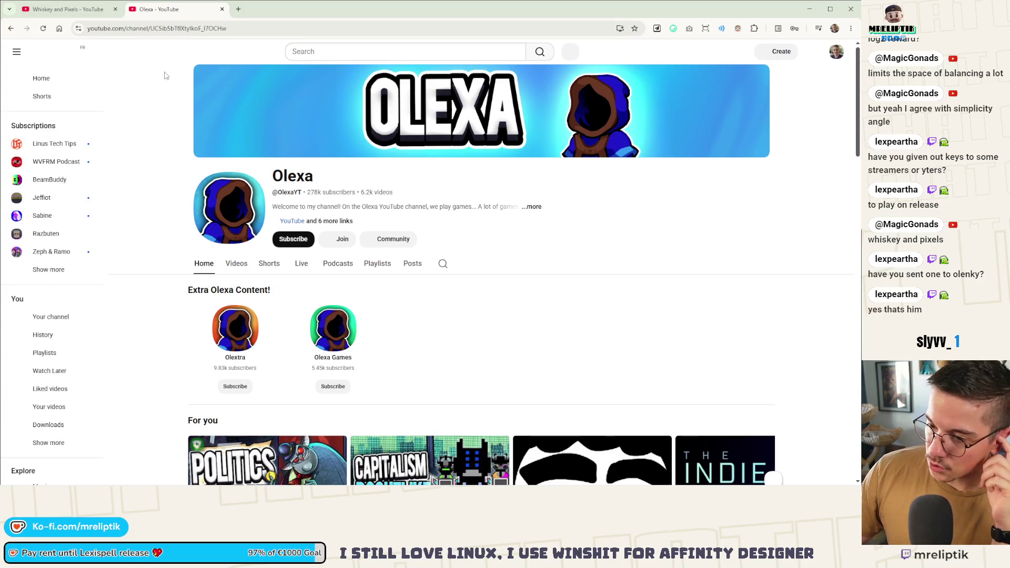
Scroll through the Olexa channel page, then close the browser tabs to return to Godot's game.tscn.
{"action": "scroll", "coordinate": [163, 77], "scroll_direction": "down", "scroll_amount": 3}
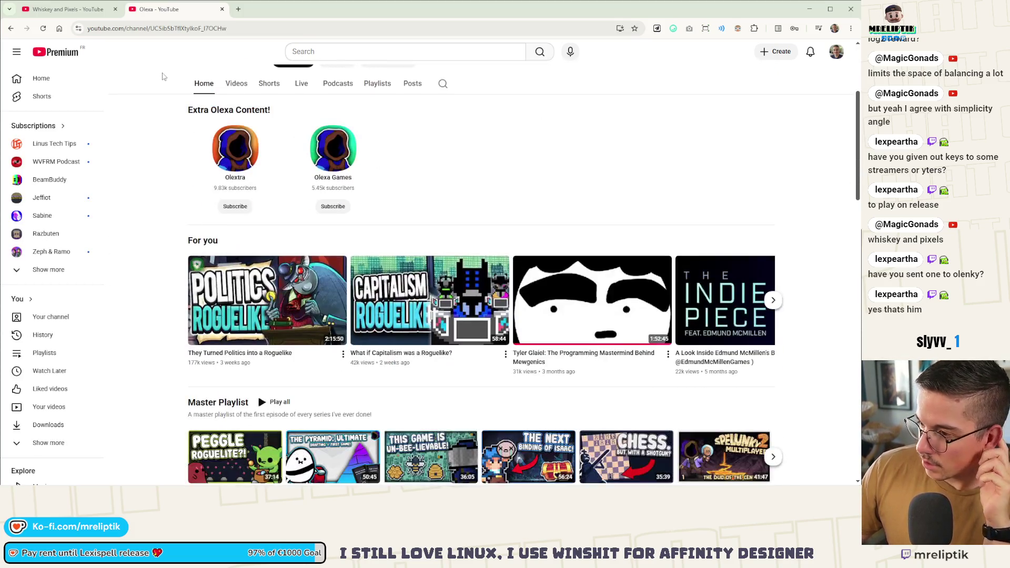
{"action": "scroll", "coordinate": [163, 77], "scroll_direction": "down", "scroll_amount": 3}
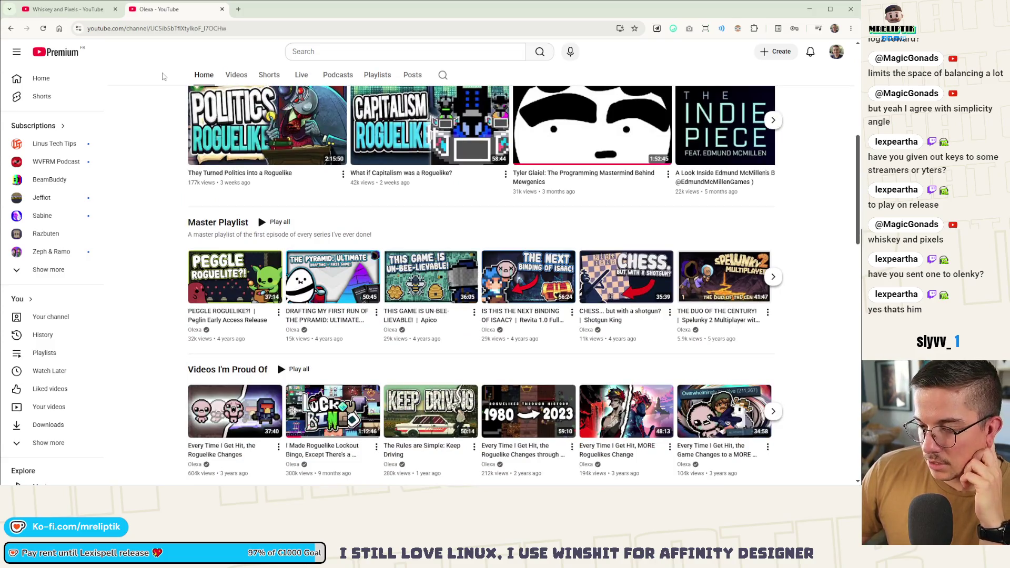
{"action": "scroll", "coordinate": [185, 184], "scroll_direction": "down", "scroll_amount": 5}
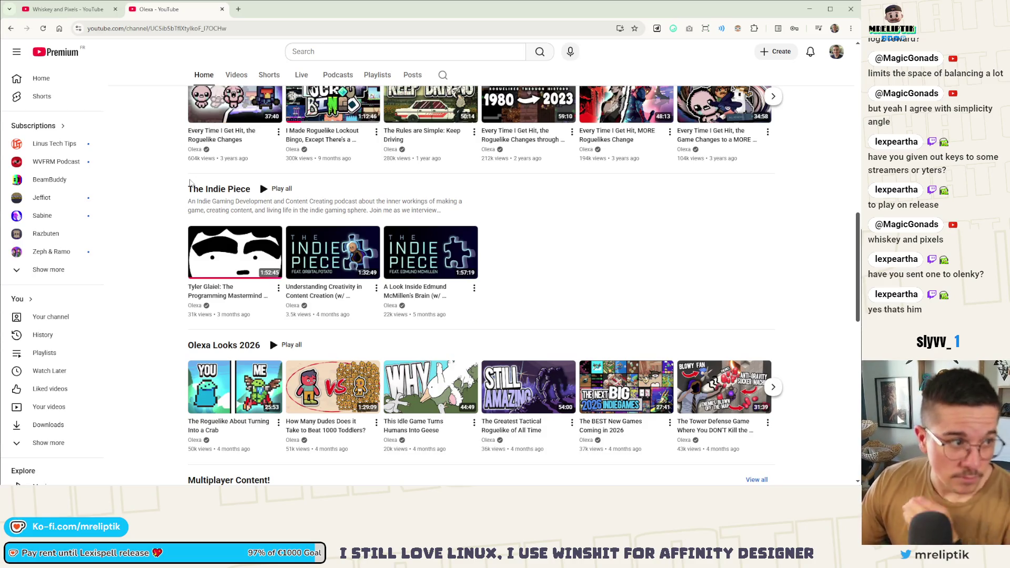
{"action": "scroll", "coordinate": [190, 182], "scroll_direction": "up", "scroll_amount": 11}
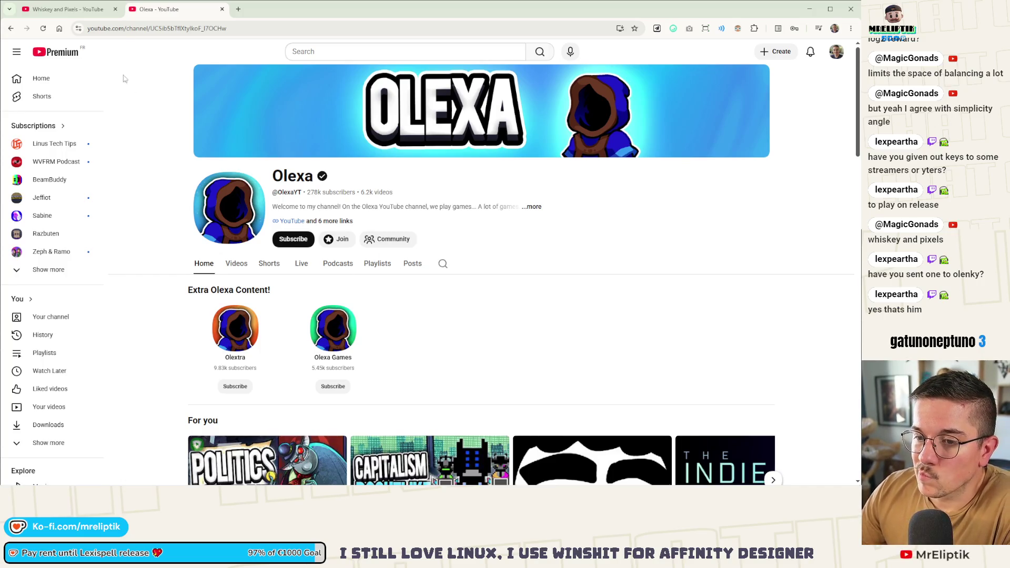
{"action": "key", "text": "ctrl+w"}
{"action": "scroll", "coordinate": [164, 274], "scroll_direction": "up", "scroll_amount": 15}
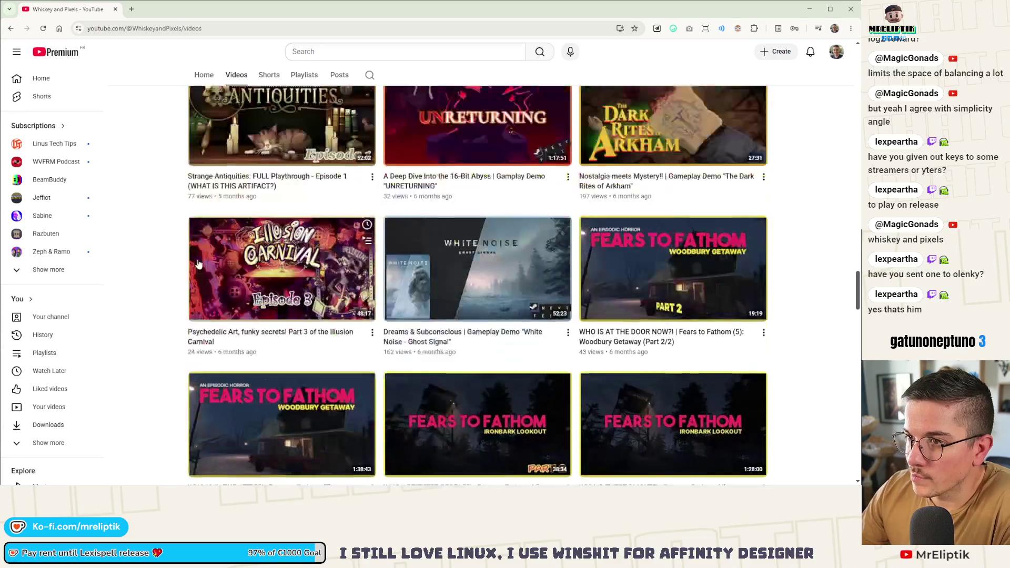
{"action": "scroll", "coordinate": [164, 273], "scroll_direction": "up", "scroll_amount": 10}
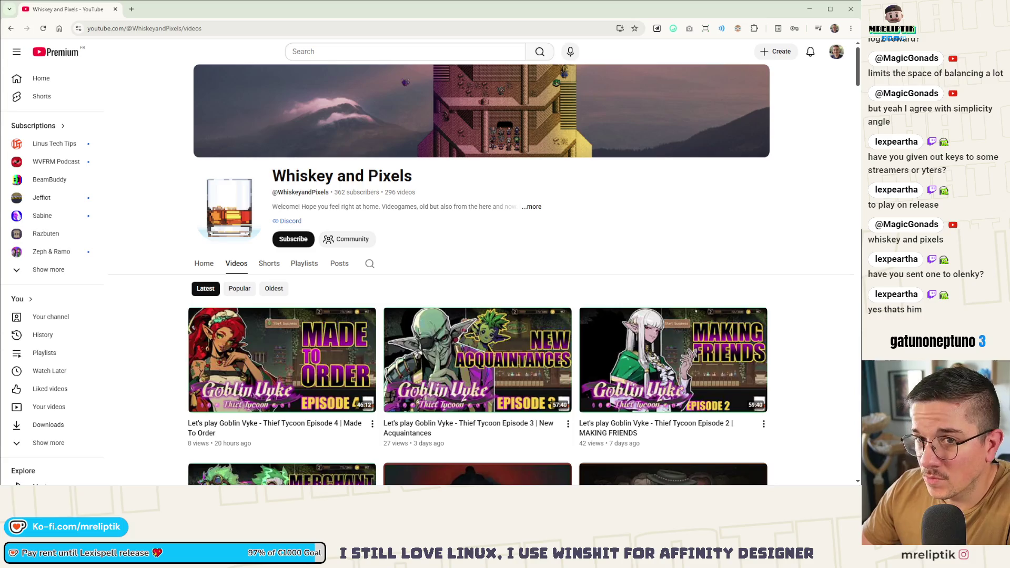
{"action": "key", "text": "ctrl+w"}
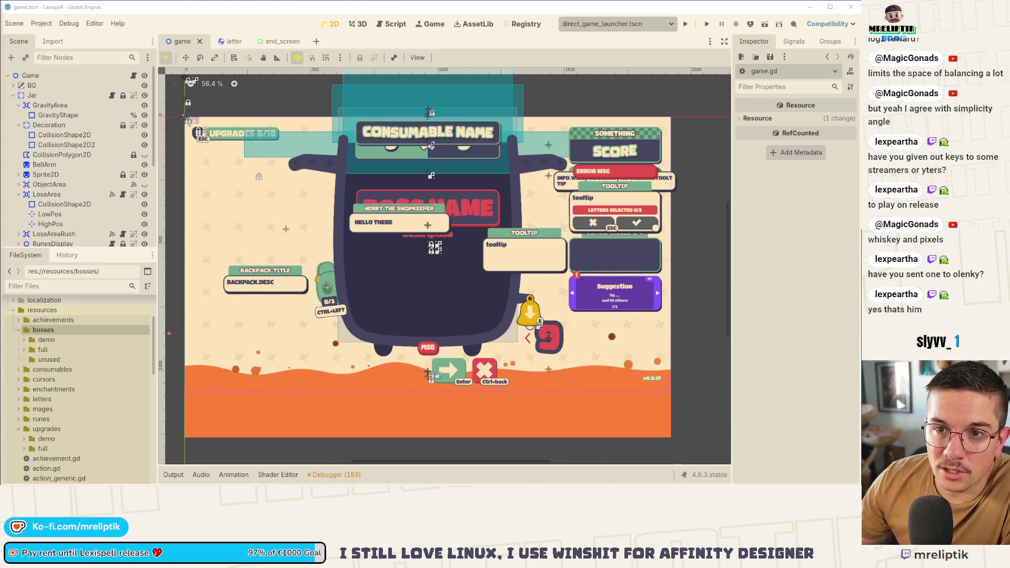
Switch to the Chrome window with the SAFE INSIDE 10,000-wishlist post and maximize it.
{"action": "key", "text": "alt+Tab"}
{"action": "double_click", "coordinate": [217, 64]}
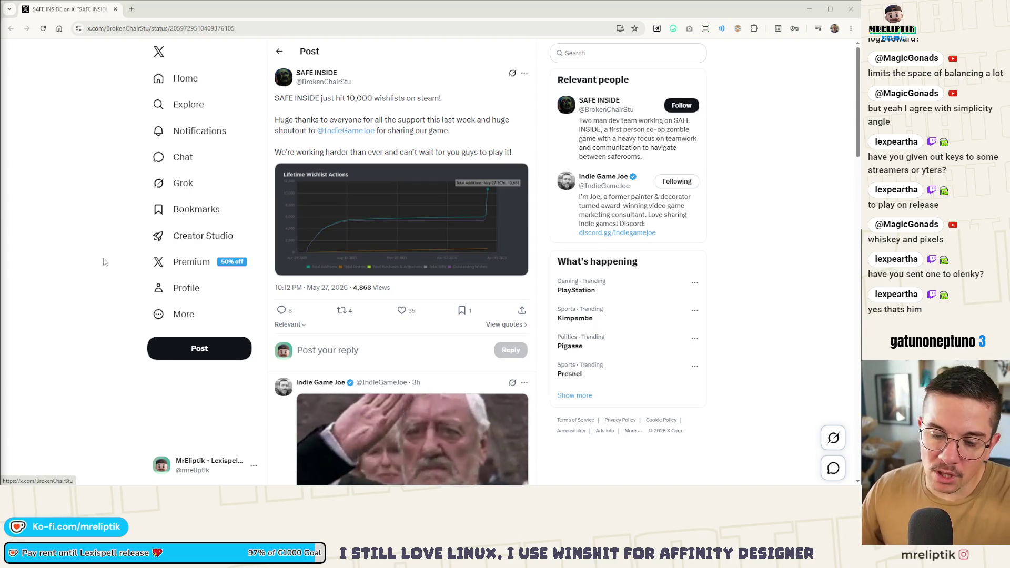
Enlarge the Lifetime Wishlist Actions chart in the SAFE INSIDE post.
{"action": "scroll", "coordinate": [121, 268], "scroll_direction": "down", "scroll_amount": 2}
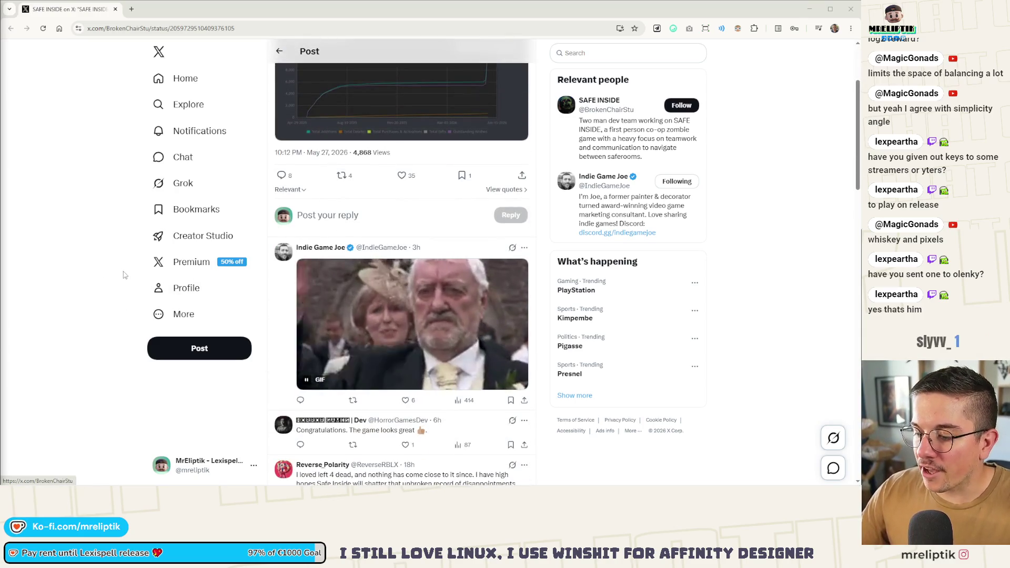
{"action": "scroll", "coordinate": [142, 279], "scroll_direction": "down", "scroll_amount": 2}
{"action": "scroll", "coordinate": [135, 303], "scroll_direction": "up", "scroll_amount": 4}
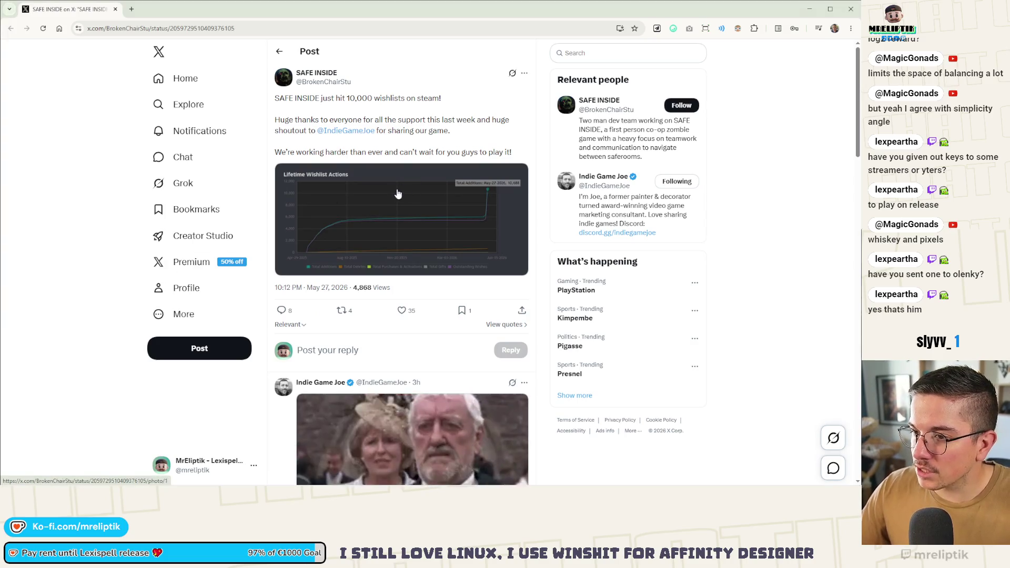
{"action": "left_click", "coordinate": [457, 193]}
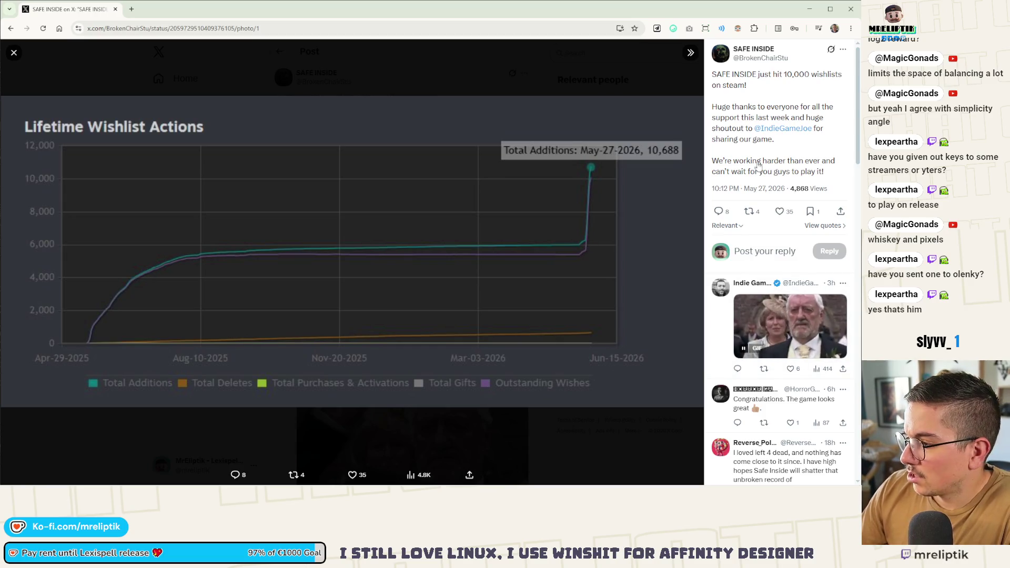
Open the SAFE INSIDE profile page in a new tab.
{"action": "left_click", "coordinate": [751, 51]}
{"action": "scroll", "coordinate": [421, 183], "scroll_direction": "down", "scroll_amount": 5}
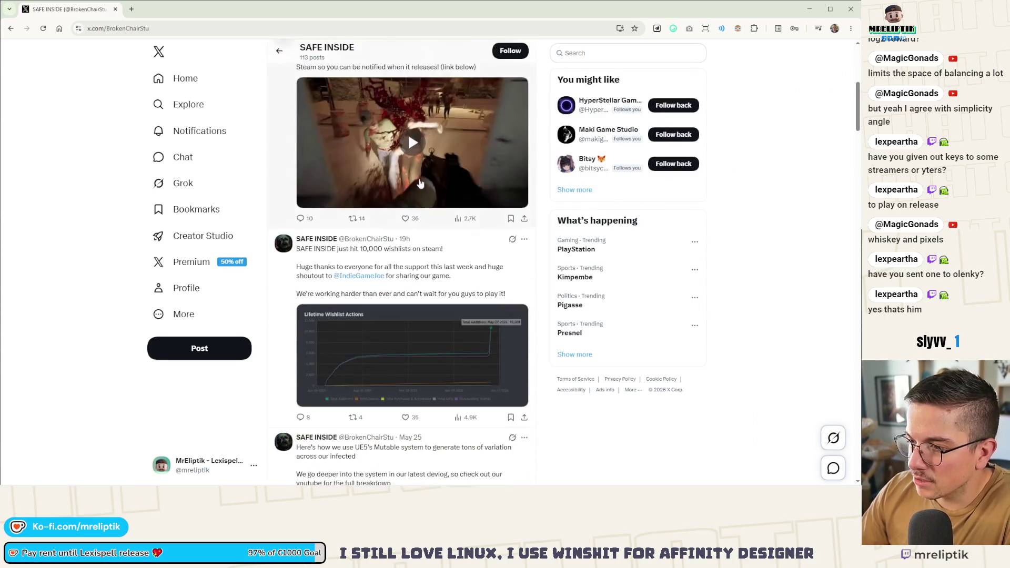
{"action": "scroll", "coordinate": [427, 187], "scroll_direction": "up", "scroll_amount": 5}
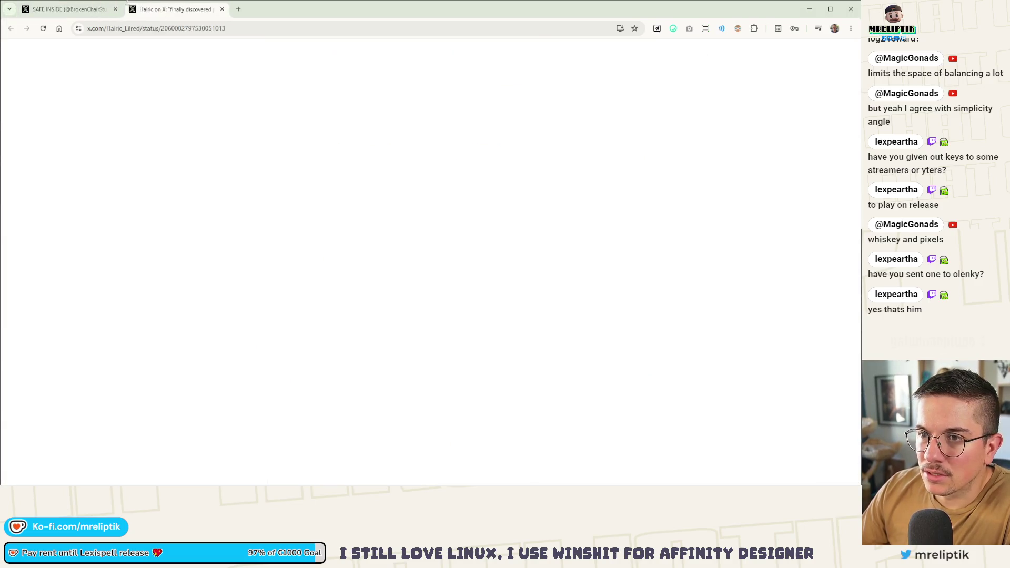
Close the SAFE INSIDE tab and replay the paulstretch video from the start with sound.
{"action": "middle_click", "coordinate": [65, 8]}
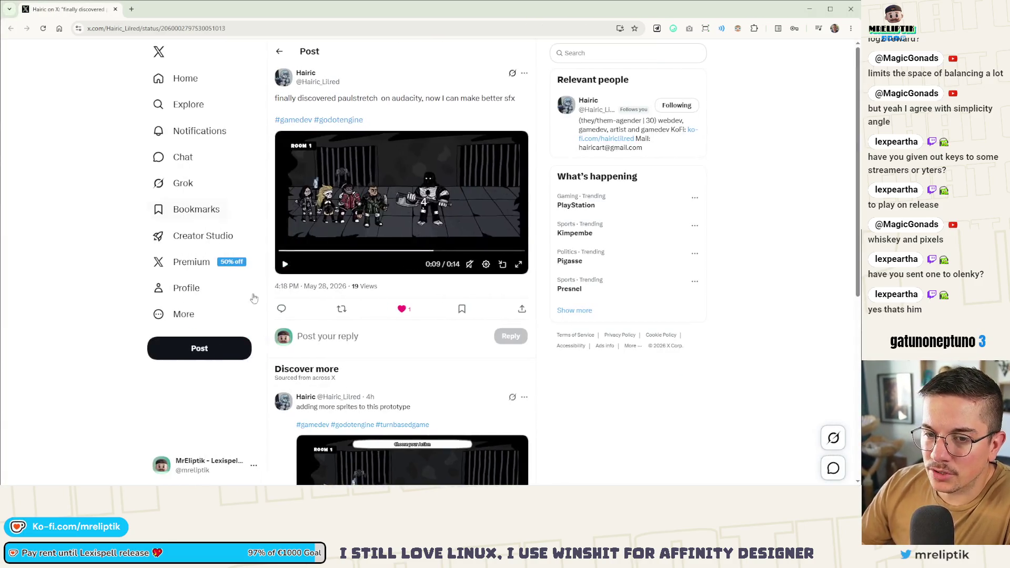
{"action": "left_click", "coordinate": [470, 266]}
{"action": "left_click", "coordinate": [287, 251]}
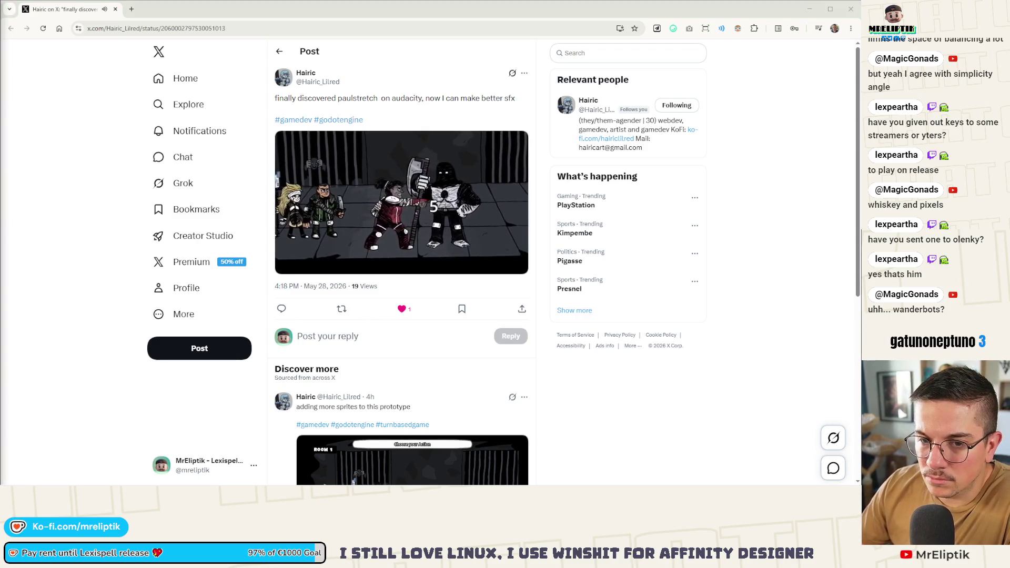
{"action": "left_click", "coordinate": [293, 251]}
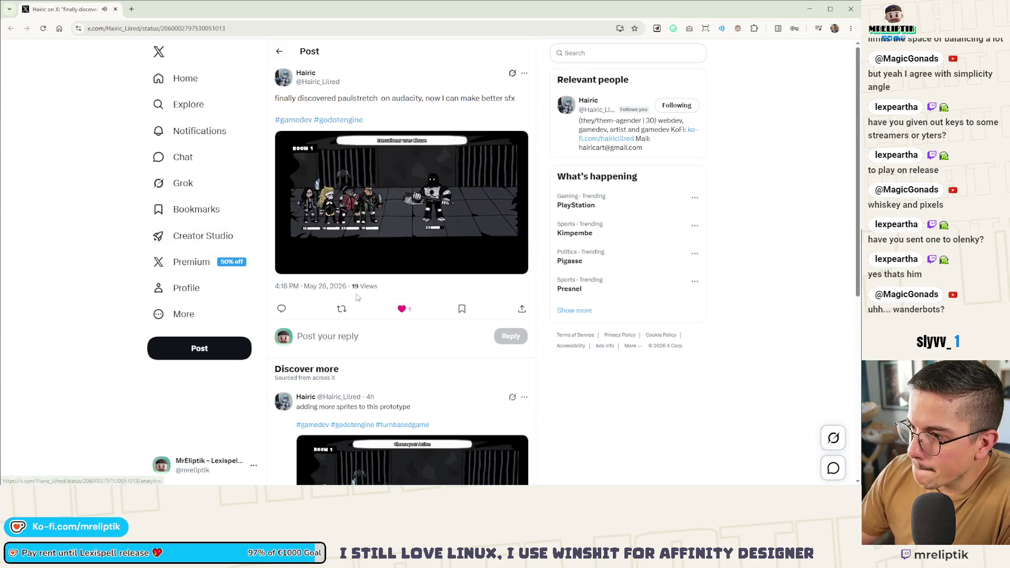
Repost the paulstretch sound-effects post and switch back to Godot.
{"action": "left_click", "coordinate": [341, 308]}
{"action": "left_click", "coordinate": [324, 307]}
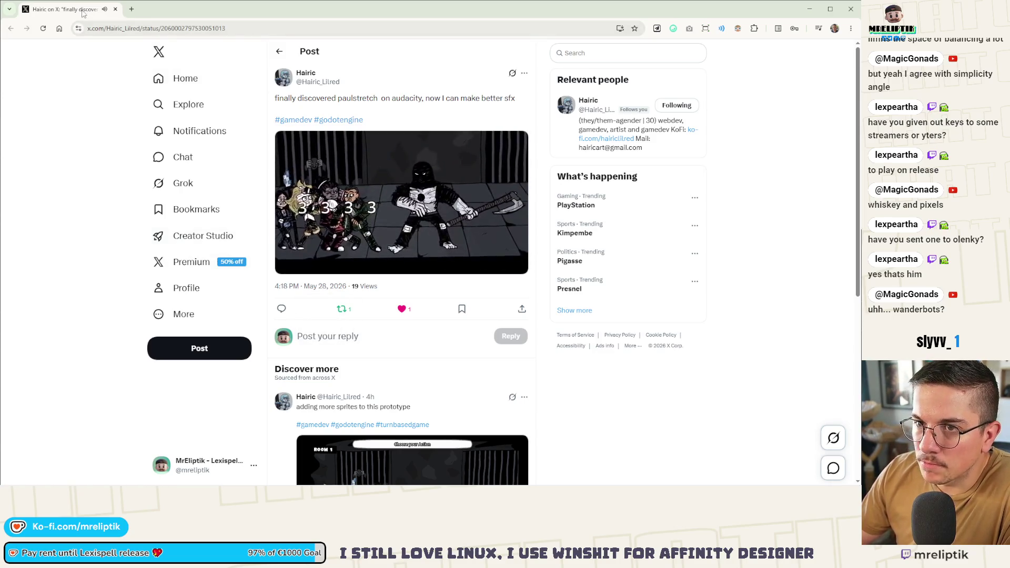
{"action": "key", "text": "alt+Tab"}
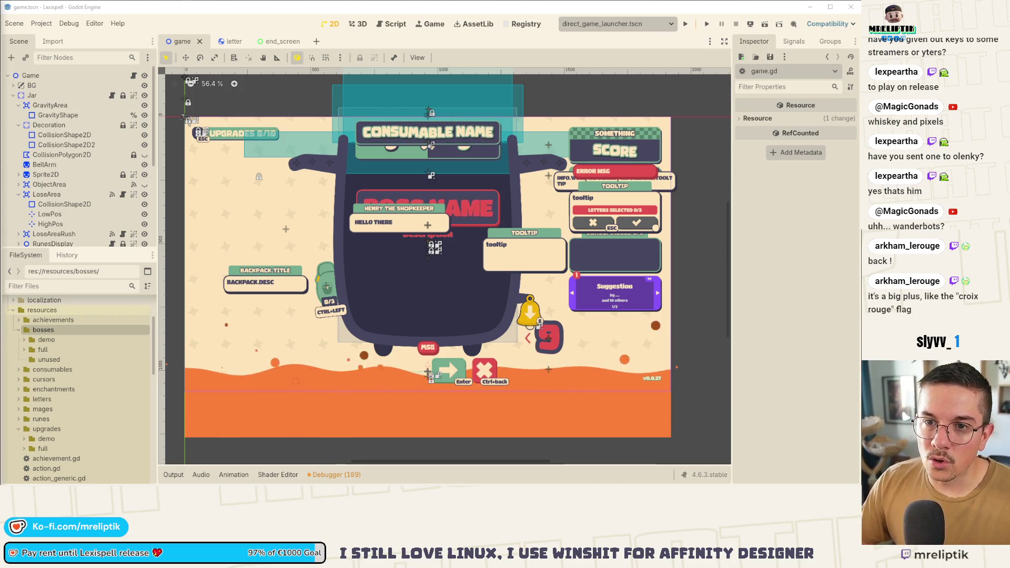
Bring up SullyGnome full screen and search for the game 'cursed words'.
{"action": "key", "text": "alt+Tab"}
{"action": "key", "text": "super+Up"}
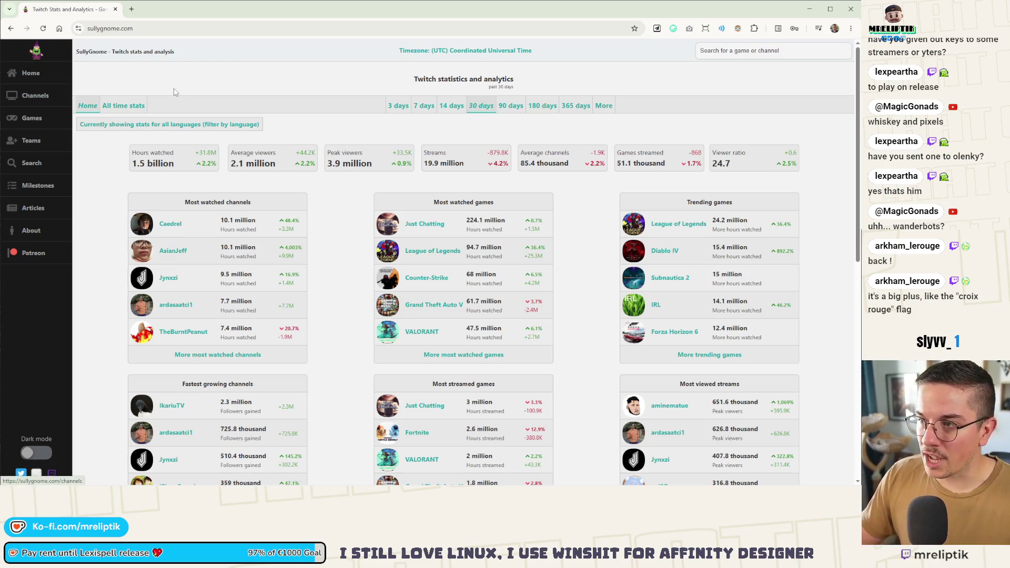
{"action": "scroll", "coordinate": [367, 184], "scroll_direction": "down", "scroll_amount": 5}
{"action": "scroll", "coordinate": [332, 179], "scroll_direction": "down", "scroll_amount": 3}
{"action": "scroll", "coordinate": [332, 213], "scroll_direction": "up", "scroll_amount": 8}
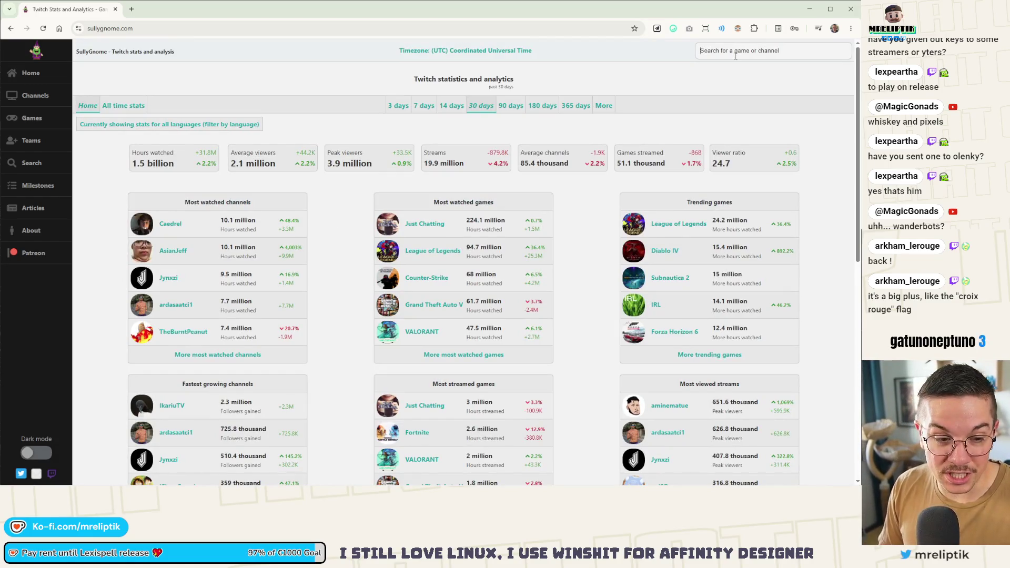
{"action": "type", "text": "rds"}
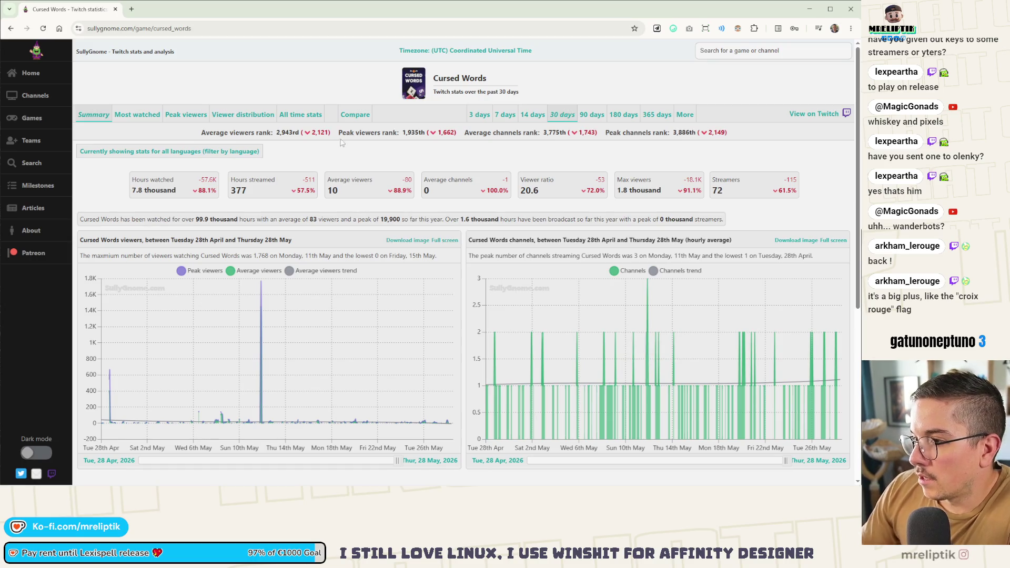
Switch the Cursed Words summary statistics to the 90-day range.
{"action": "scroll", "coordinate": [183, 133], "scroll_direction": "down", "scroll_amount": 6}
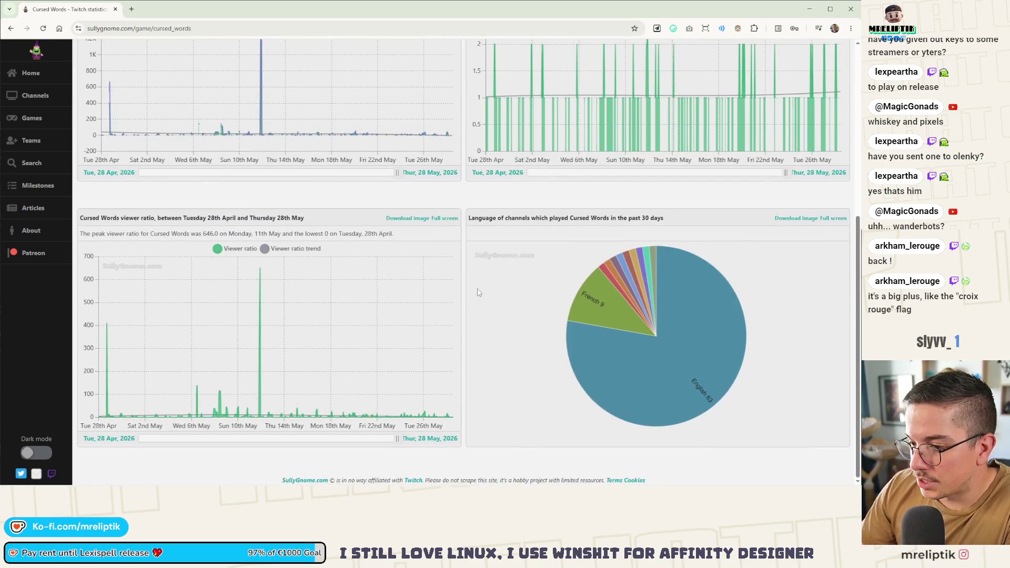
{"action": "scroll", "coordinate": [456, 311], "scroll_direction": "up", "scroll_amount": 6}
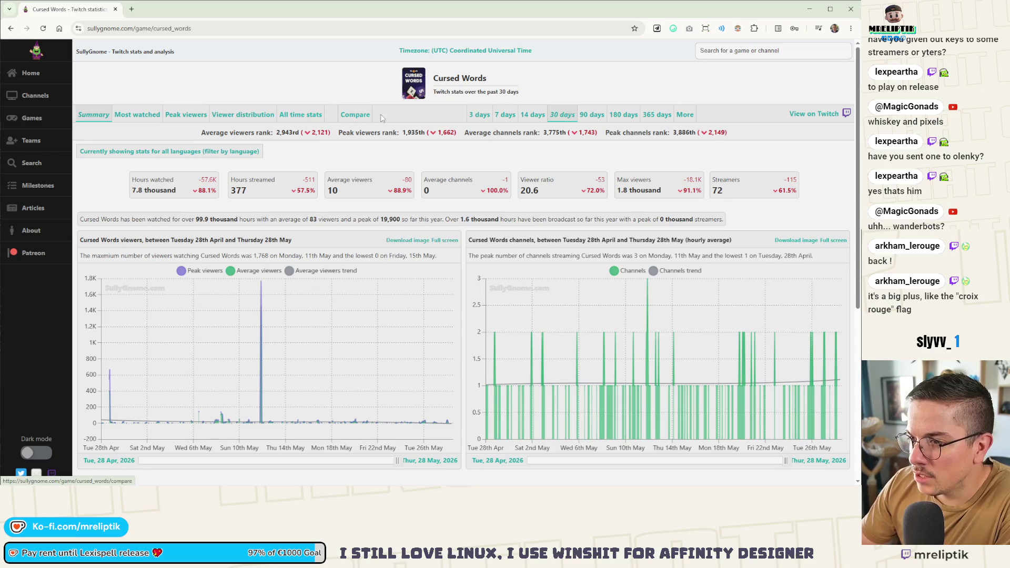
{"action": "left_click", "coordinate": [591, 117]}
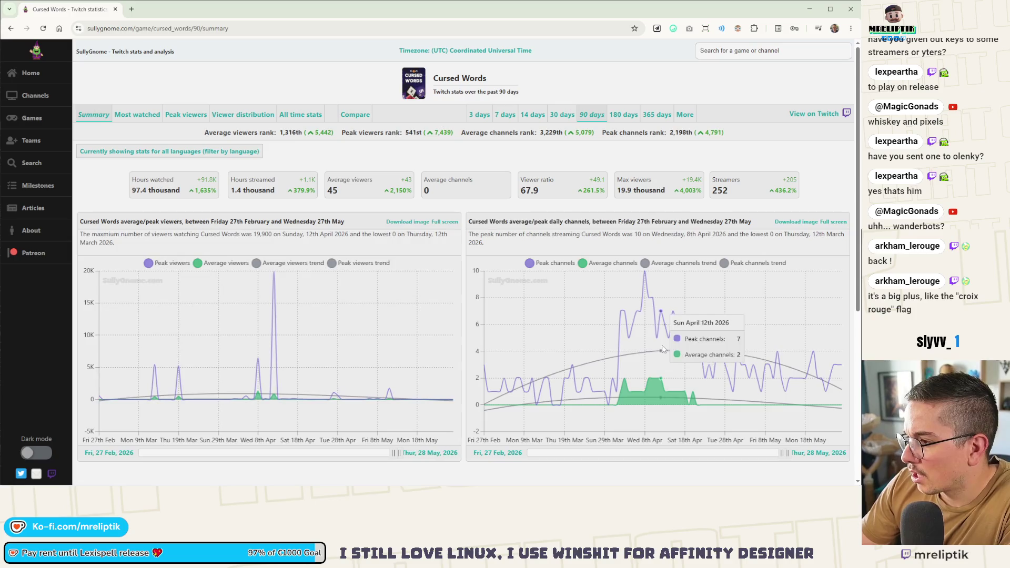
Look over the 90-day Cursed Words charts and open the Most watched channels list.
{"action": "scroll", "coordinate": [368, 210], "scroll_direction": "down", "scroll_amount": 5}
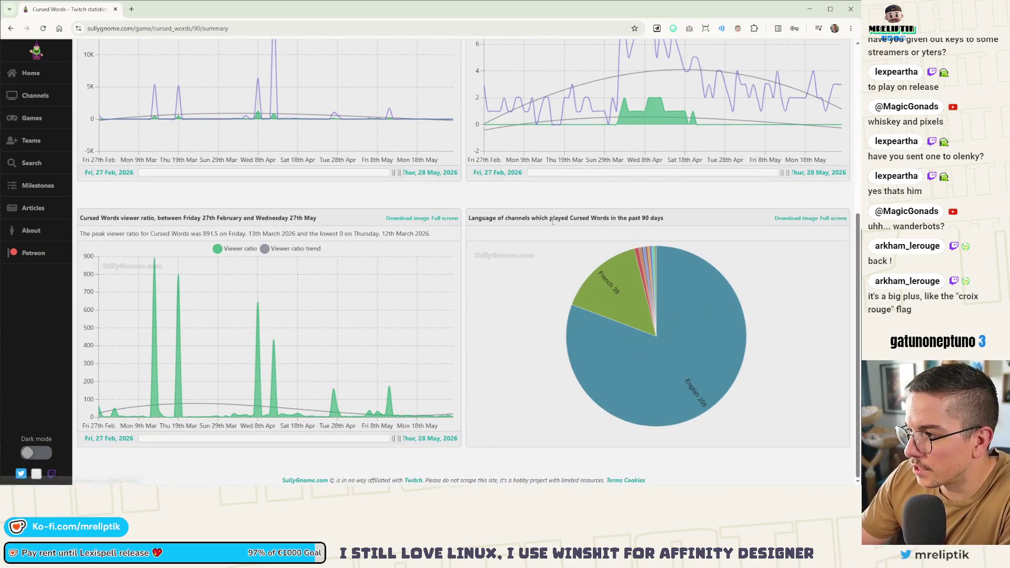
{"action": "mouse_move", "coordinate": [610, 354]}
{"action": "scroll", "coordinate": [646, 340], "scroll_direction": "up", "scroll_amount": 5}
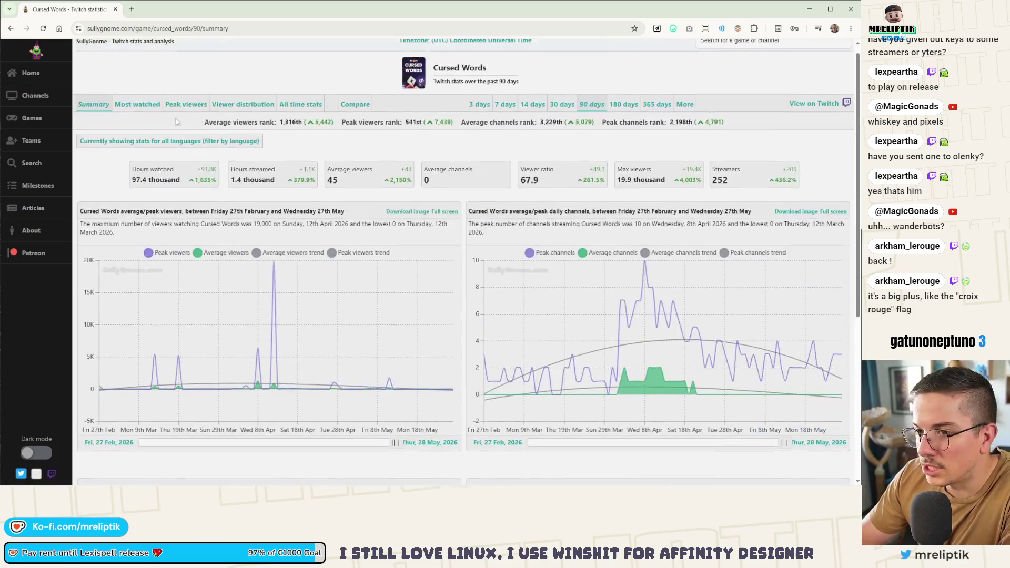
{"action": "left_click", "coordinate": [137, 104]}
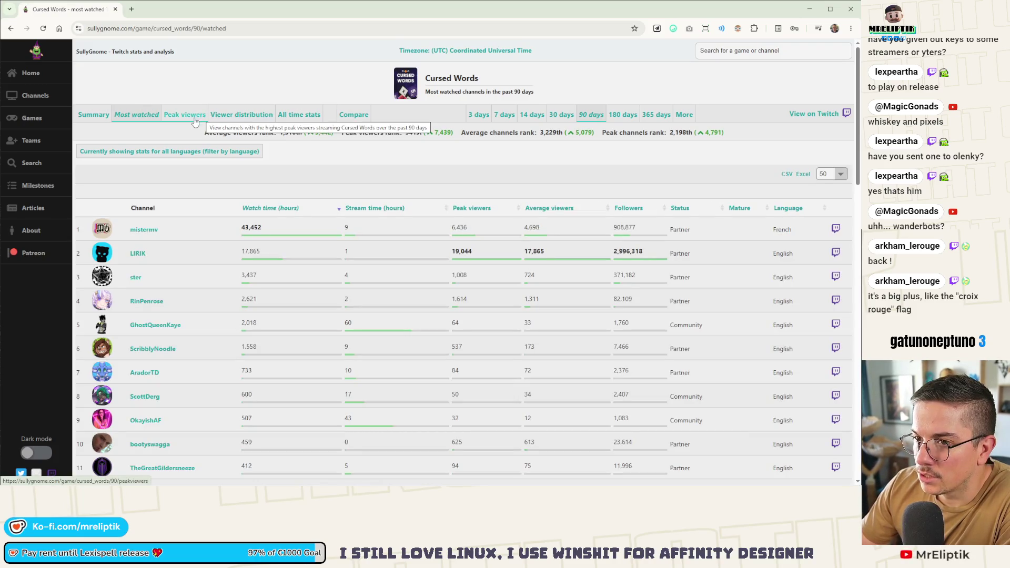
Sort the Cursed Words most-watched channel table by peak viewers.
{"action": "scroll", "coordinate": [197, 234], "scroll_direction": "down", "scroll_amount": 3}
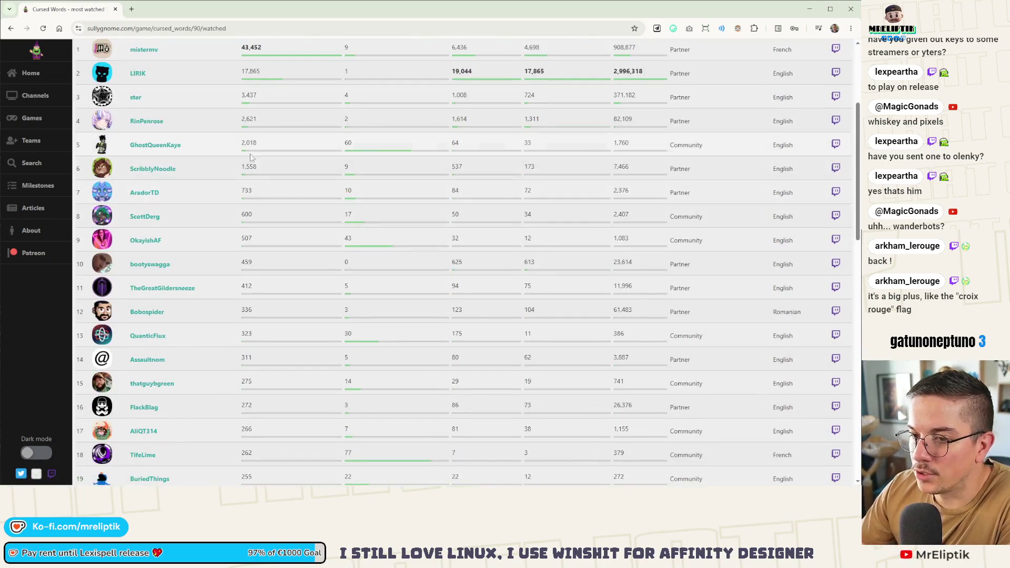
{"action": "scroll", "coordinate": [197, 234], "scroll_direction": "up", "scroll_amount": 3}
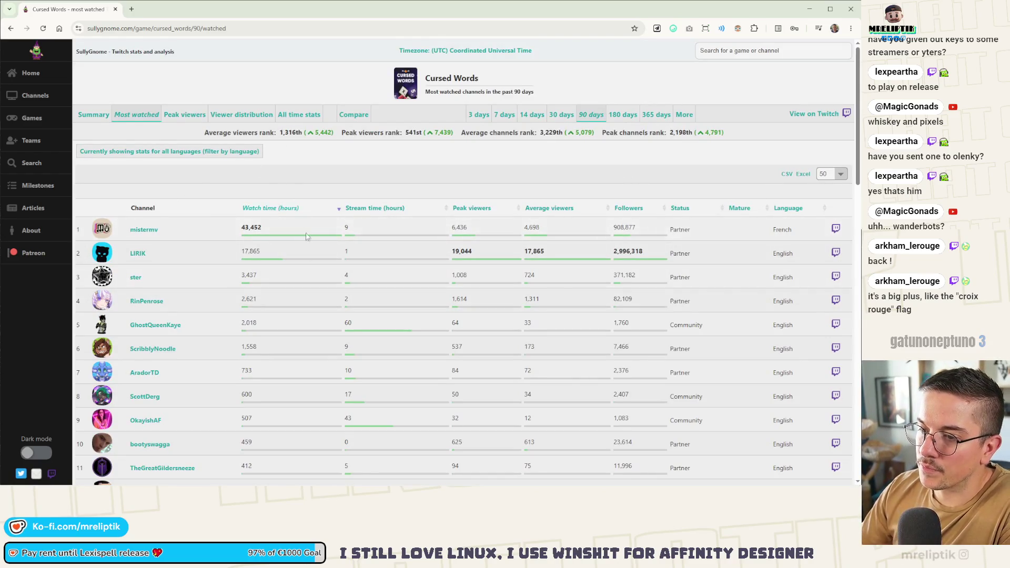
{"action": "scroll", "coordinate": [216, 269], "scroll_direction": "down", "scroll_amount": 4}
{"action": "scroll", "coordinate": [199, 263], "scroll_direction": "down", "scroll_amount": 7}
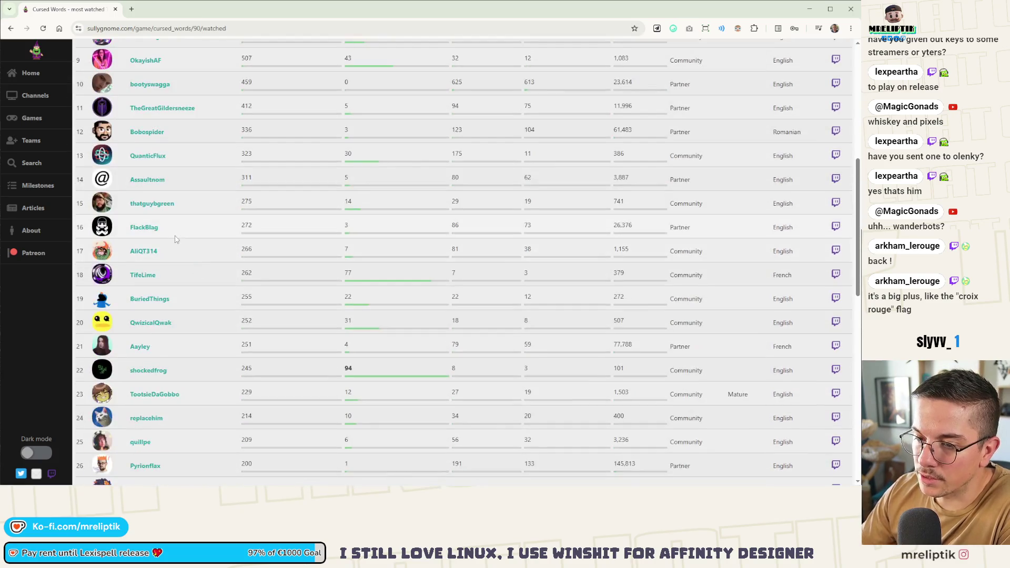
{"action": "scroll", "coordinate": [184, 239], "scroll_direction": "down", "scroll_amount": 3}
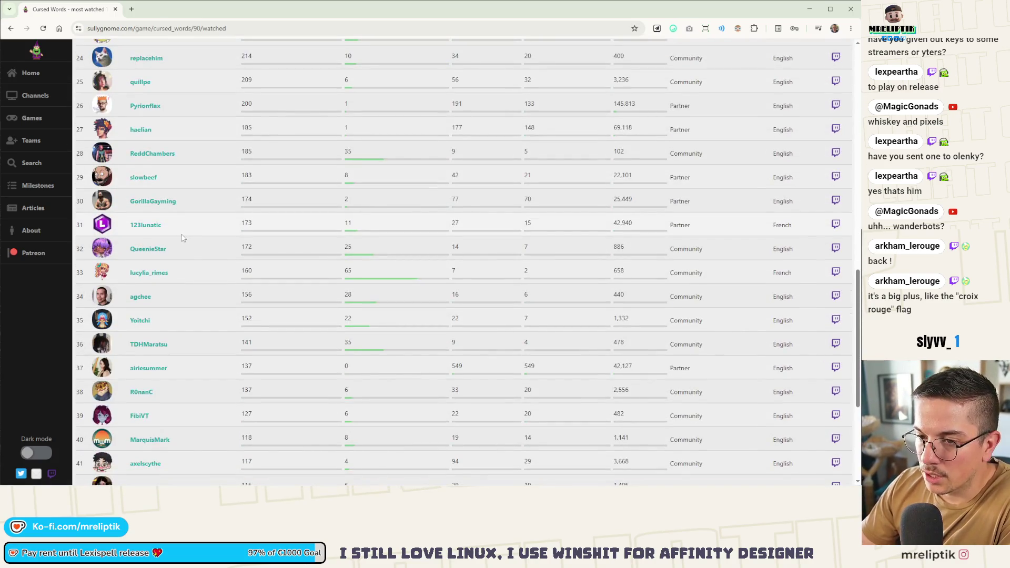
{"action": "scroll", "coordinate": [205, 255], "scroll_direction": "down", "scroll_amount": 3}
{"action": "scroll", "coordinate": [206, 257], "scroll_direction": "down", "scroll_amount": 2}
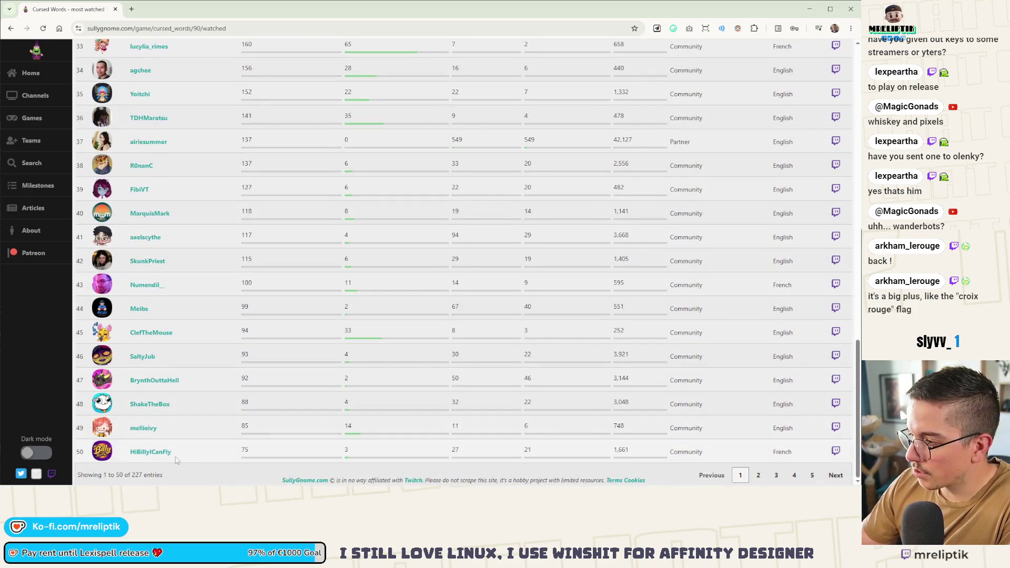
{"action": "scroll", "coordinate": [231, 442], "scroll_direction": "up", "scroll_amount": 20}
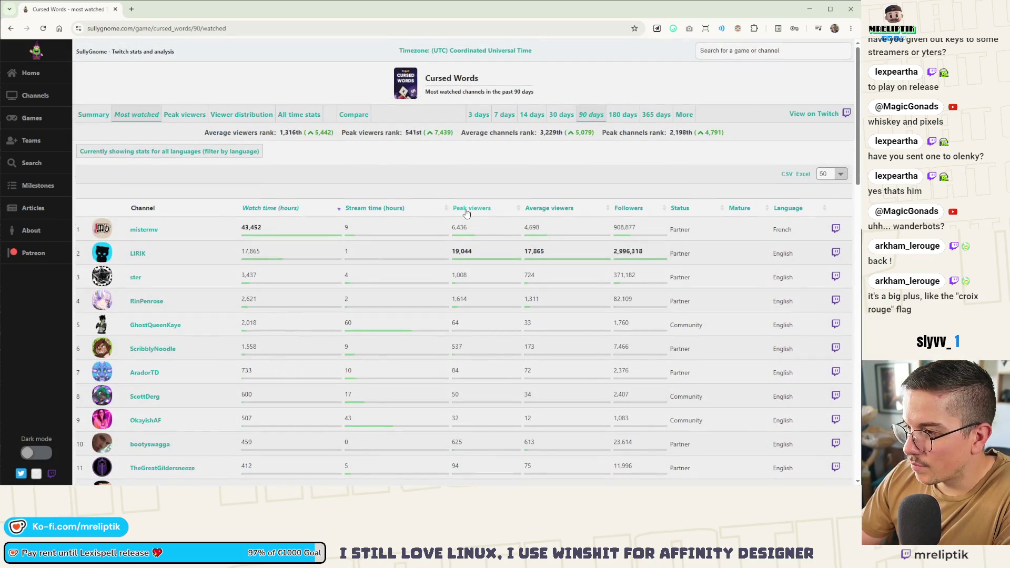
{"action": "scroll", "coordinate": [472, 353], "scroll_direction": "down", "scroll_amount": 20}
{"action": "scroll", "coordinate": [472, 353], "scroll_direction": "up", "scroll_amount": 20}
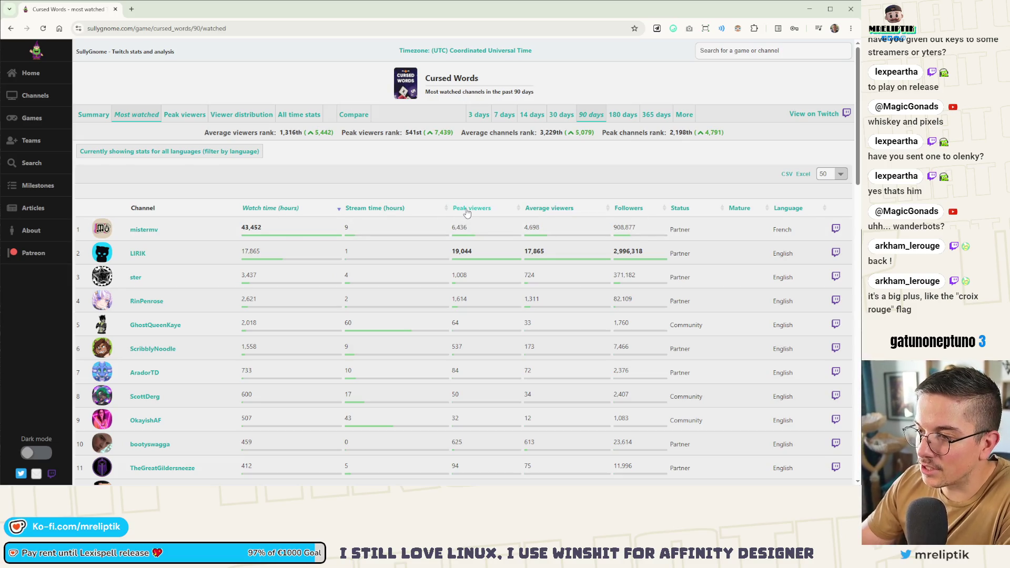
{"action": "left_click", "coordinate": [467, 210]}
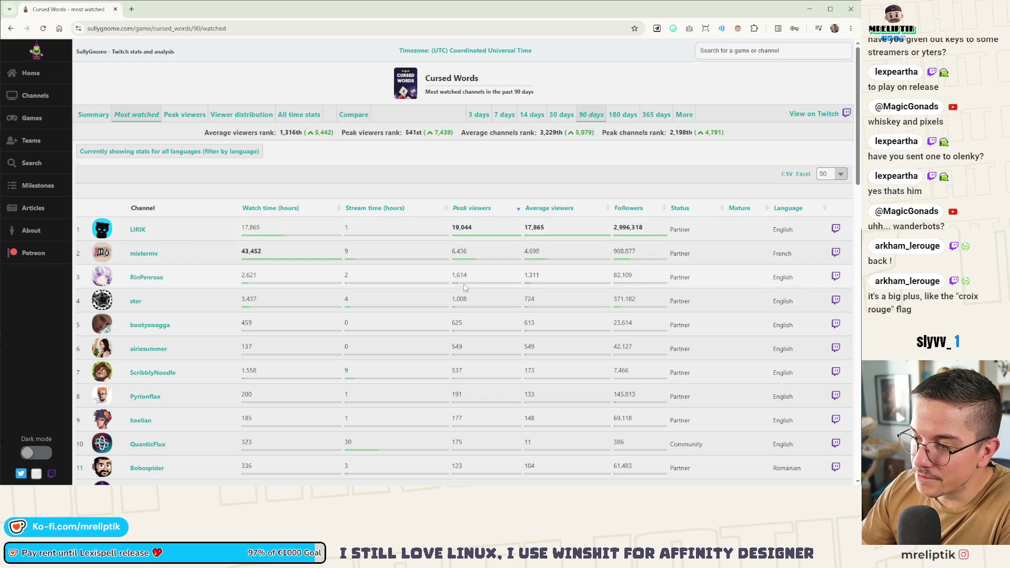
Browse the peak-viewer ranking and open the ninth-ranked channel on Twitch.
{"action": "scroll", "coordinate": [465, 311], "scroll_direction": "down", "scroll_amount": 2}
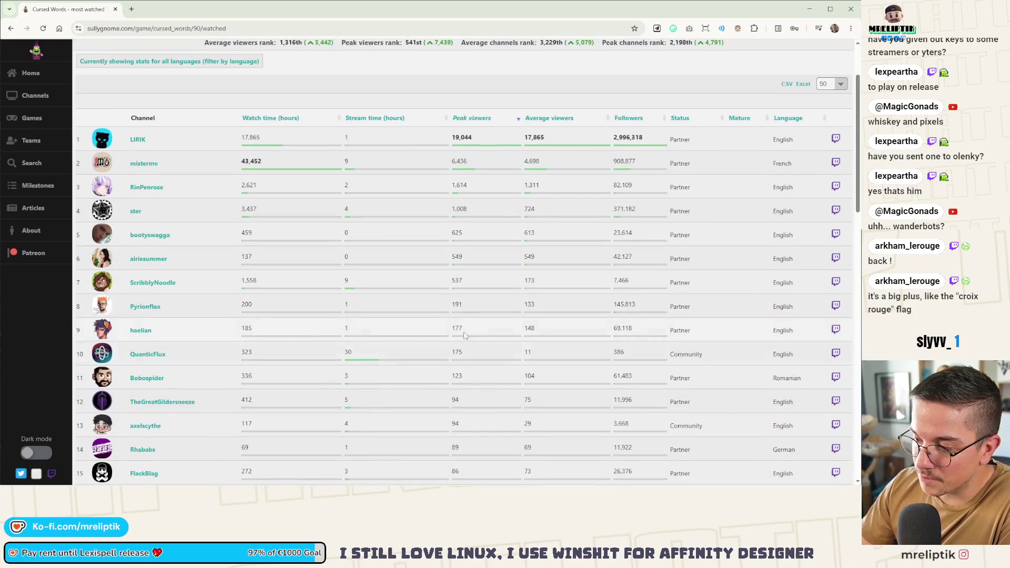
{"action": "scroll", "coordinate": [471, 289], "scroll_direction": "down", "scroll_amount": 1}
{"action": "scroll", "coordinate": [472, 289], "scroll_direction": "down", "scroll_amount": 3}
{"action": "scroll", "coordinate": [473, 232], "scroll_direction": "up", "scroll_amount": 2}
{"action": "scroll", "coordinate": [463, 281], "scroll_direction": "down", "scroll_amount": 2}
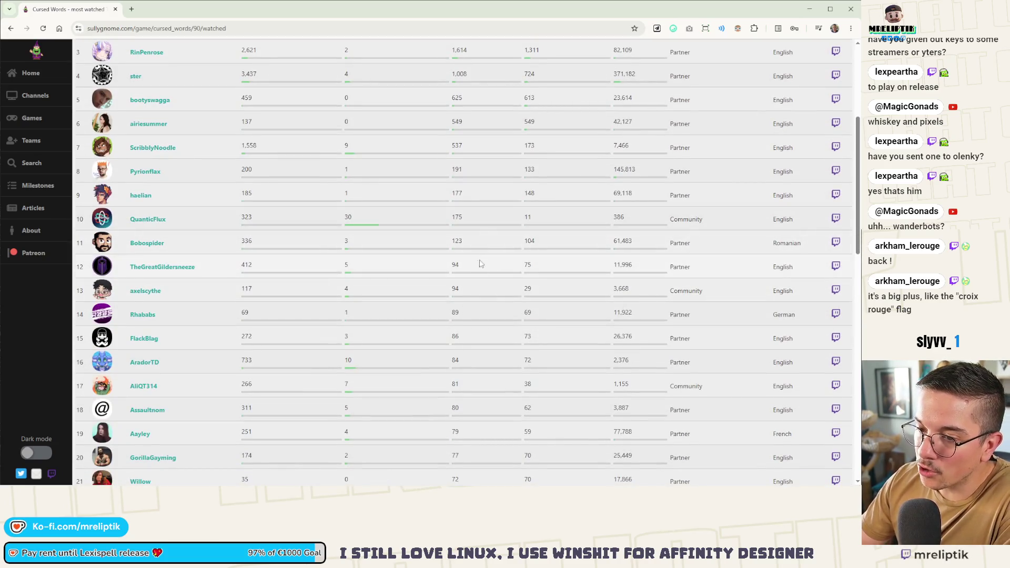
{"action": "scroll", "coordinate": [501, 356], "scroll_direction": "down", "scroll_amount": 2}
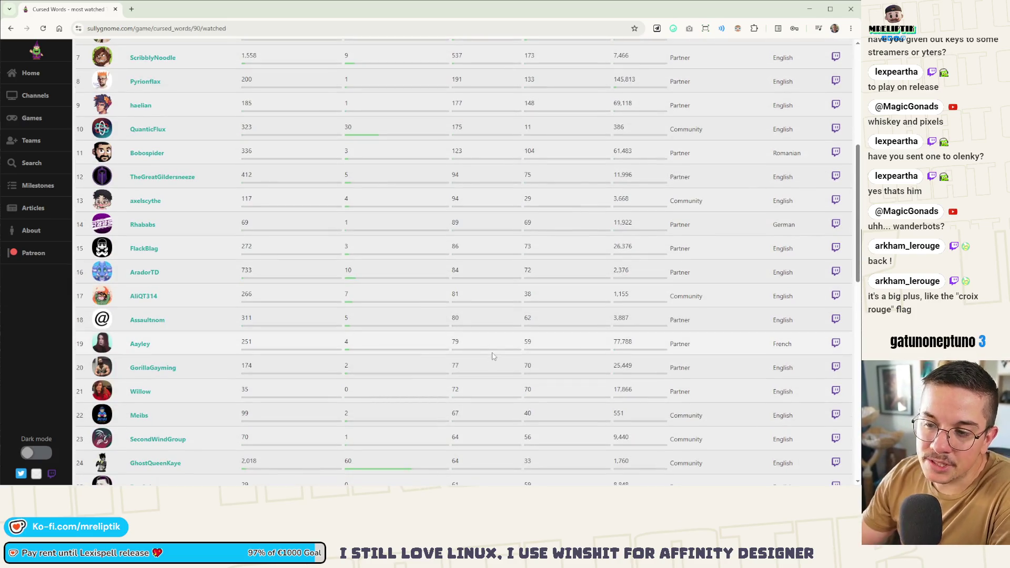
{"action": "scroll", "coordinate": [513, 355], "scroll_direction": "up", "scroll_amount": 2}
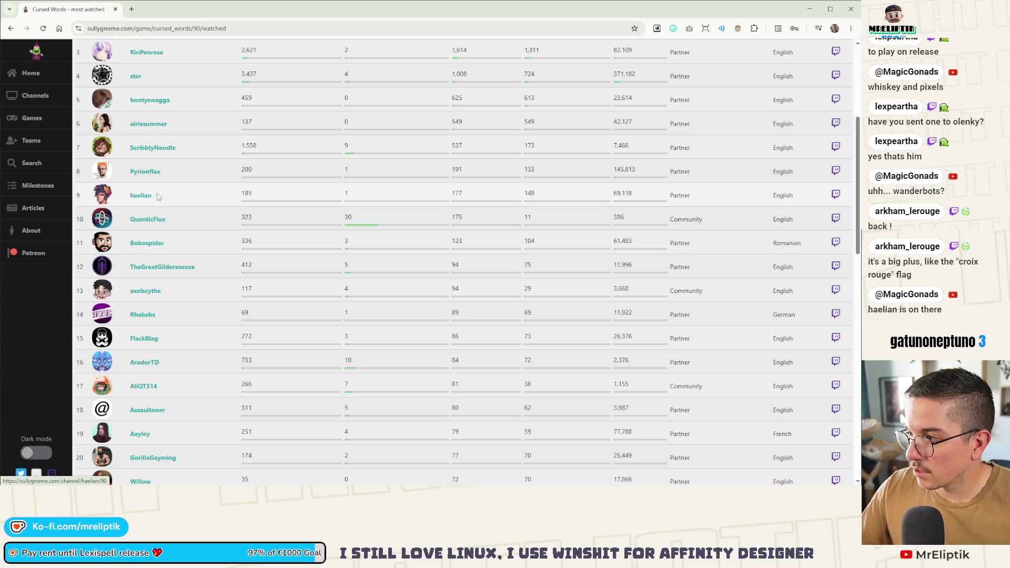
{"action": "left_click", "coordinate": [835, 194]}
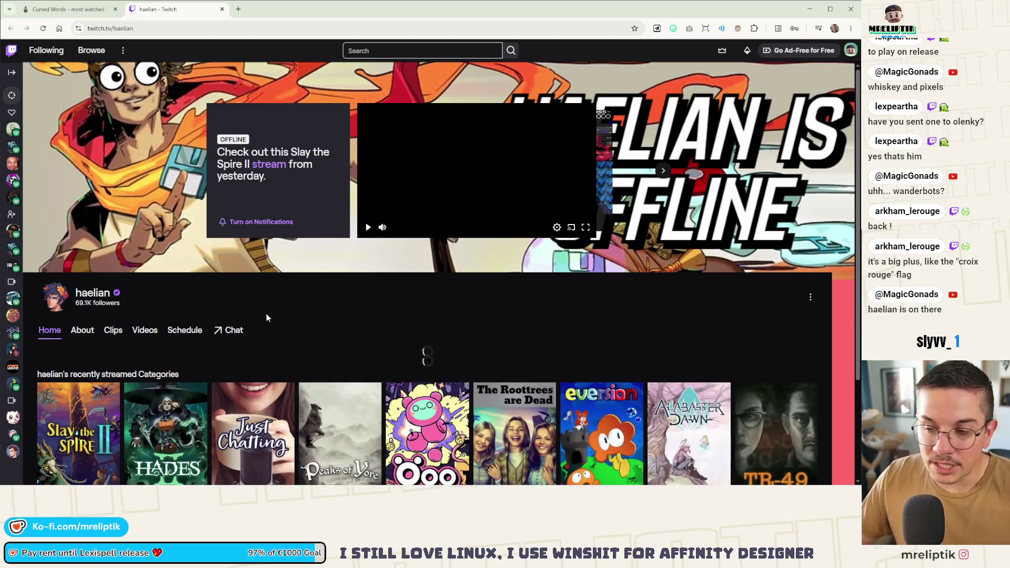
View the streamer's About and Videos pages on Twitch, then close that tab.
{"action": "left_click", "coordinate": [88, 334]}
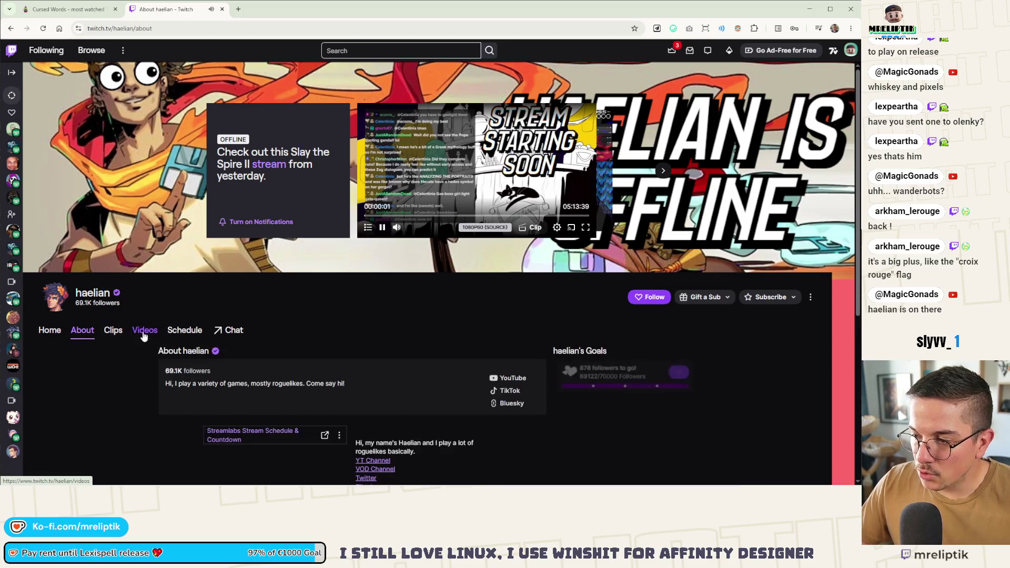
{"action": "left_click", "coordinate": [149, 333]}
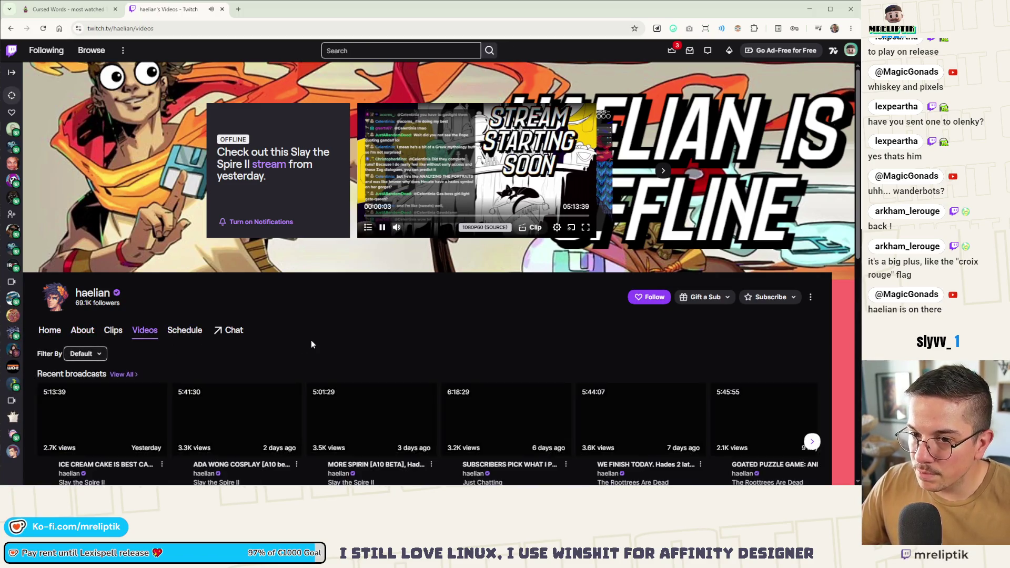
{"action": "scroll", "coordinate": [308, 337], "scroll_direction": "down", "scroll_amount": 2}
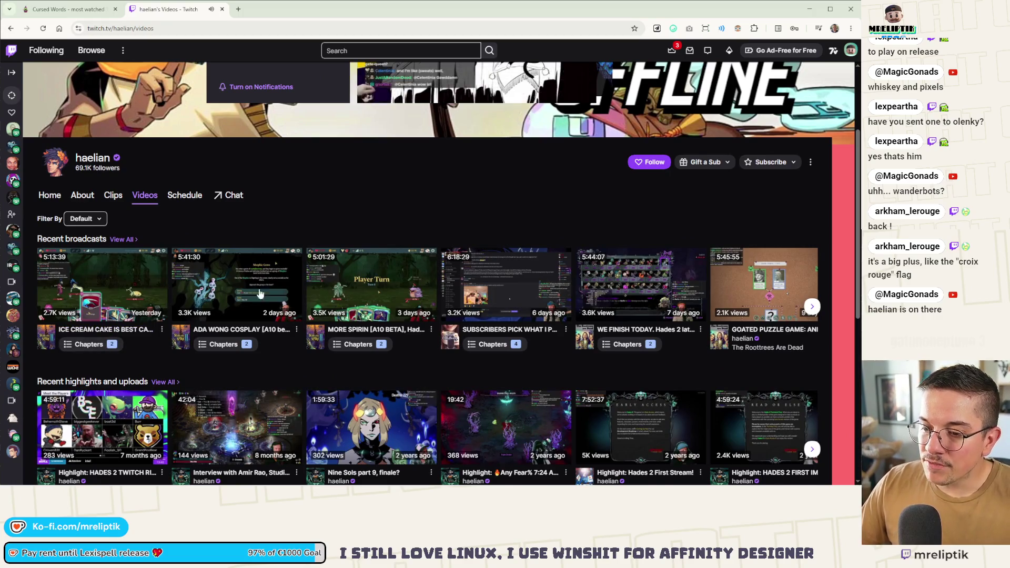
{"action": "scroll", "coordinate": [304, 284], "scroll_direction": "down", "scroll_amount": 3}
{"action": "scroll", "coordinate": [360, 301], "scroll_direction": "down", "scroll_amount": 3}
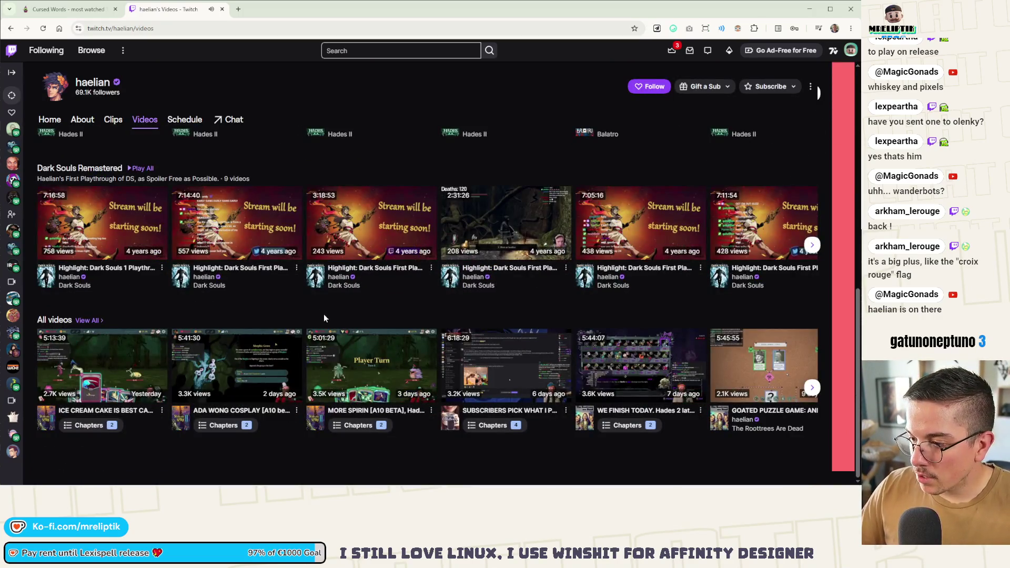
{"action": "scroll", "coordinate": [237, 221], "scroll_direction": "up", "scroll_amount": 10}
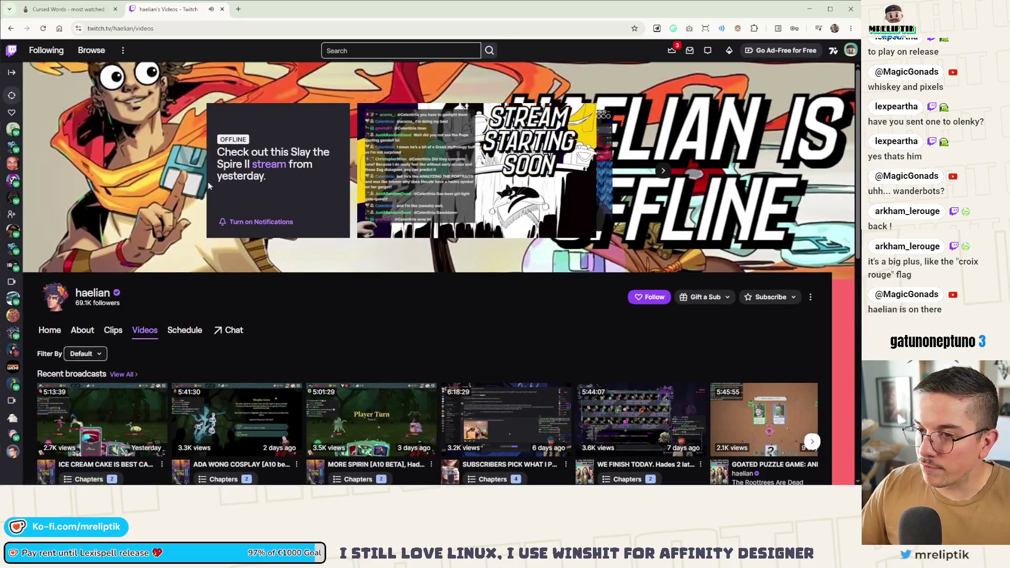
{"action": "middle_click", "coordinate": [195, 16]}
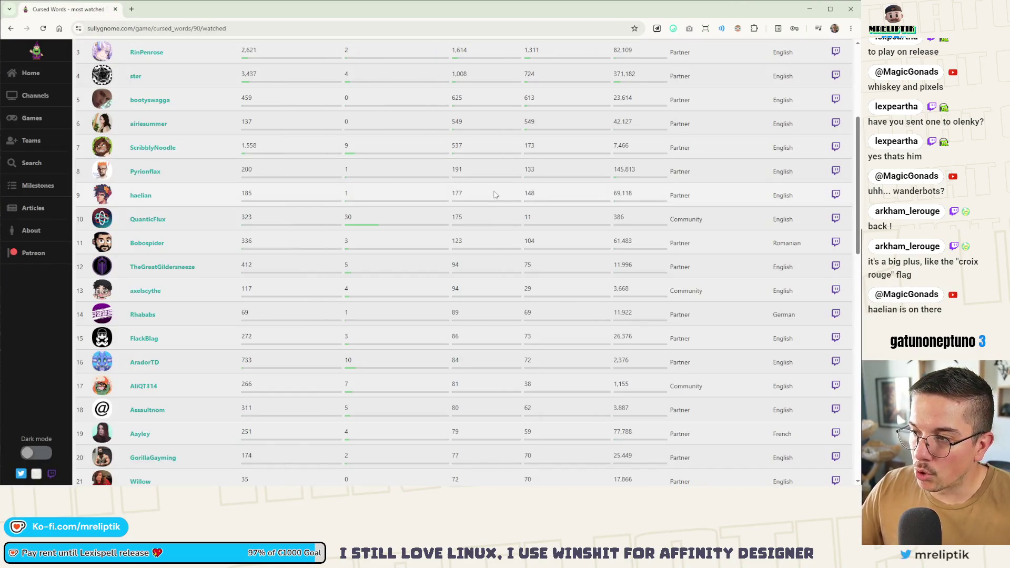
{"action": "scroll", "coordinate": [512, 243], "scroll_direction": "up", "scroll_amount": 5}
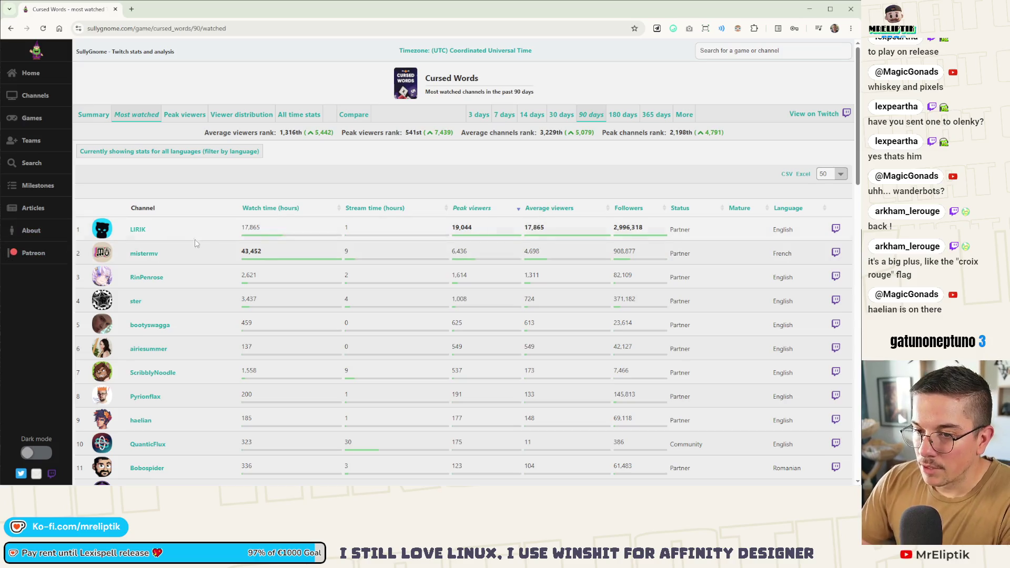
{"action": "scroll", "coordinate": [197, 244], "scroll_direction": "down", "scroll_amount": 3}
{"action": "scroll", "coordinate": [199, 363], "scroll_direction": "down", "scroll_amount": 2}
{"action": "scroll", "coordinate": [199, 363], "scroll_direction": "down", "scroll_amount": 4}
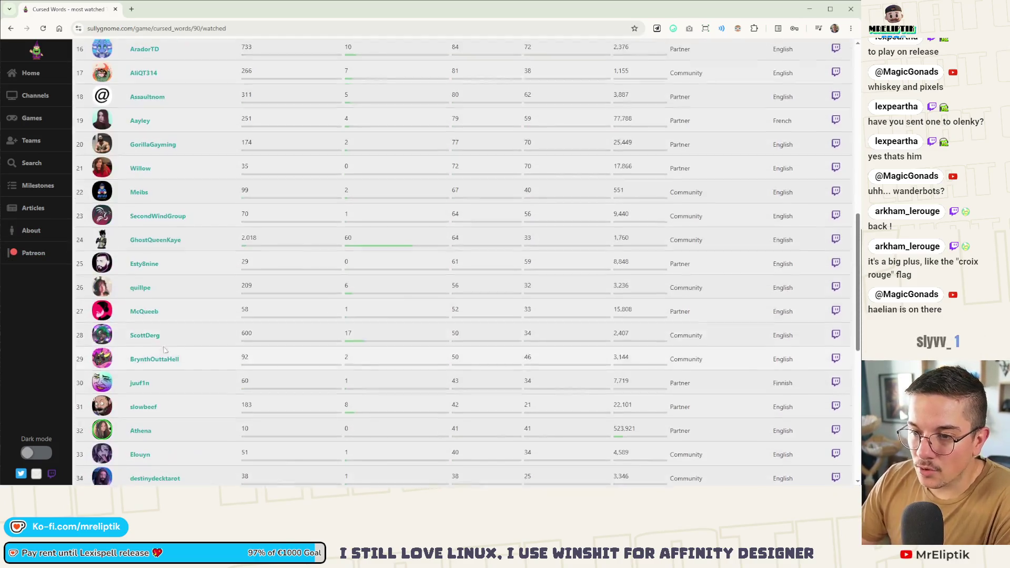
{"action": "scroll", "coordinate": [184, 379], "scroll_direction": "down", "scroll_amount": 3}
{"action": "scroll", "coordinate": [184, 378], "scroll_direction": "up", "scroll_amount": 3}
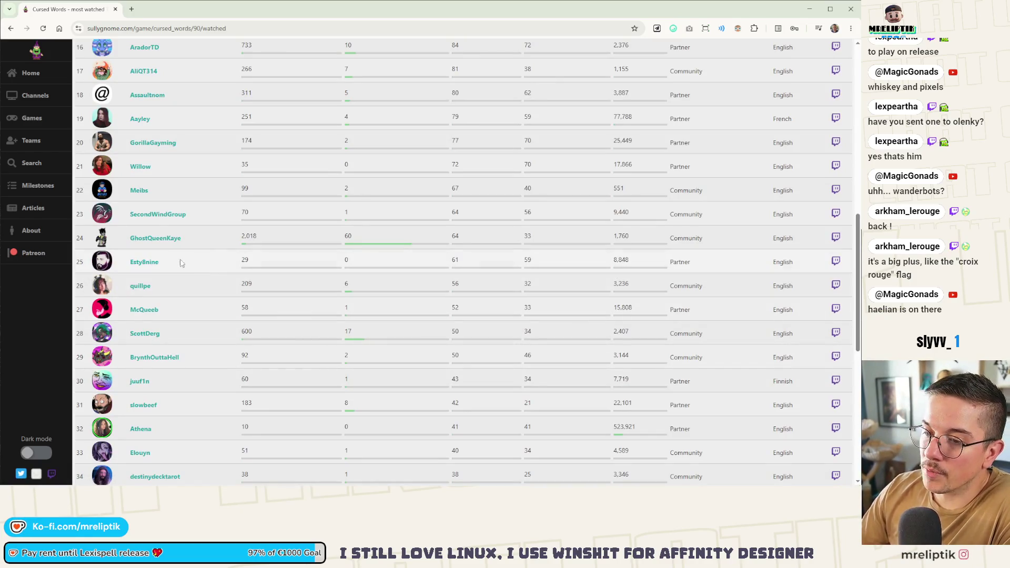
{"action": "scroll", "coordinate": [181, 263], "scroll_direction": "down", "scroll_amount": 7}
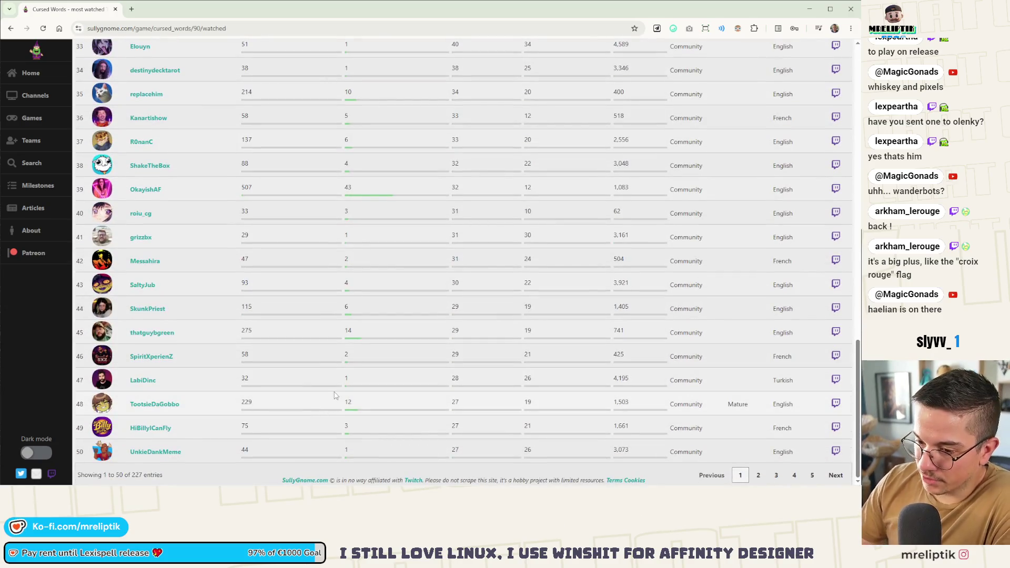
{"action": "scroll", "coordinate": [642, 411], "scroll_direction": "up", "scroll_amount": 2}
{"action": "scroll", "coordinate": [641, 411], "scroll_direction": "up", "scroll_amount": 15}
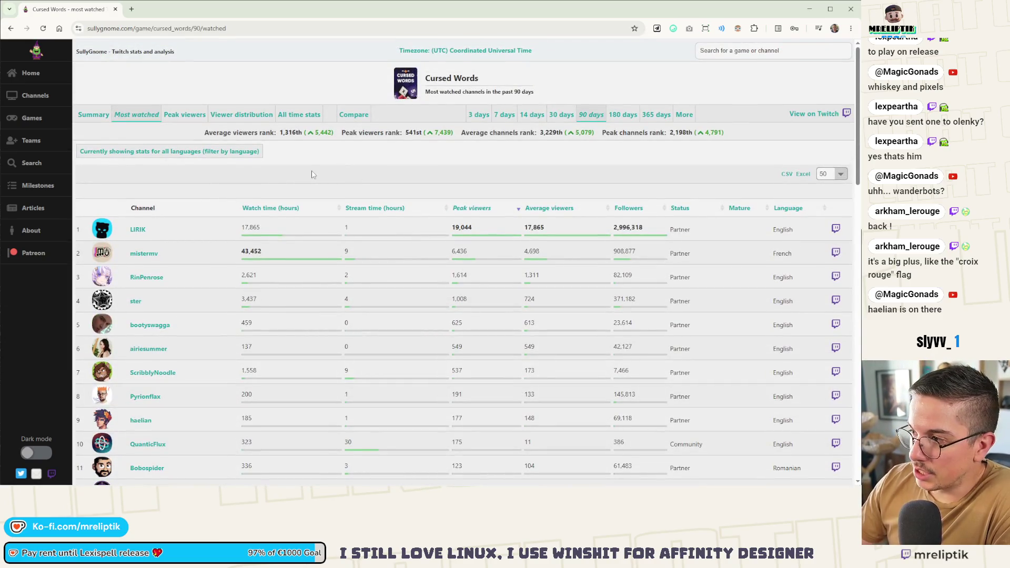
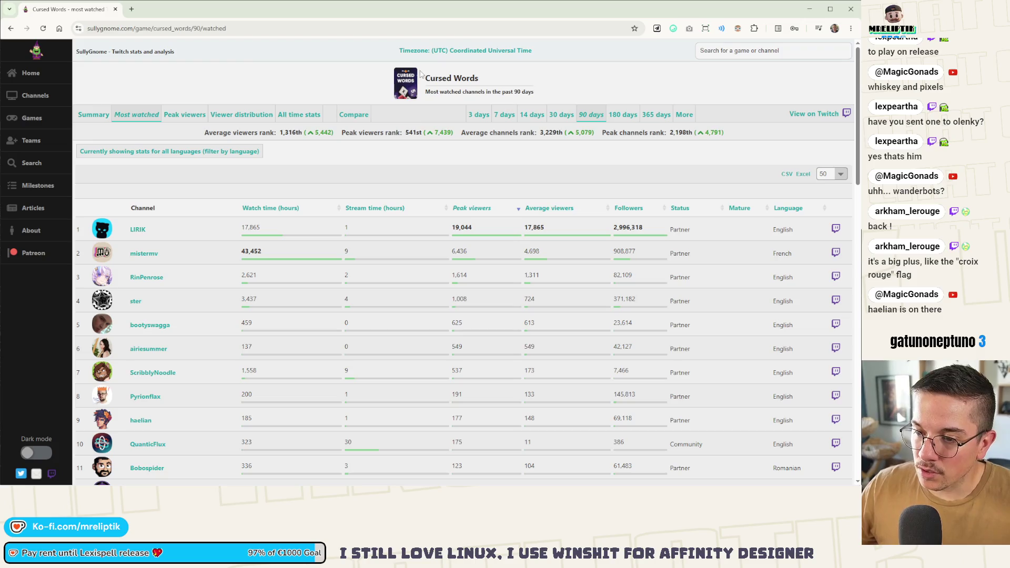
Open the third-ranked channel's Twitch page in a new tab and go to its About section.
{"action": "middle_click", "coordinate": [836, 276]}
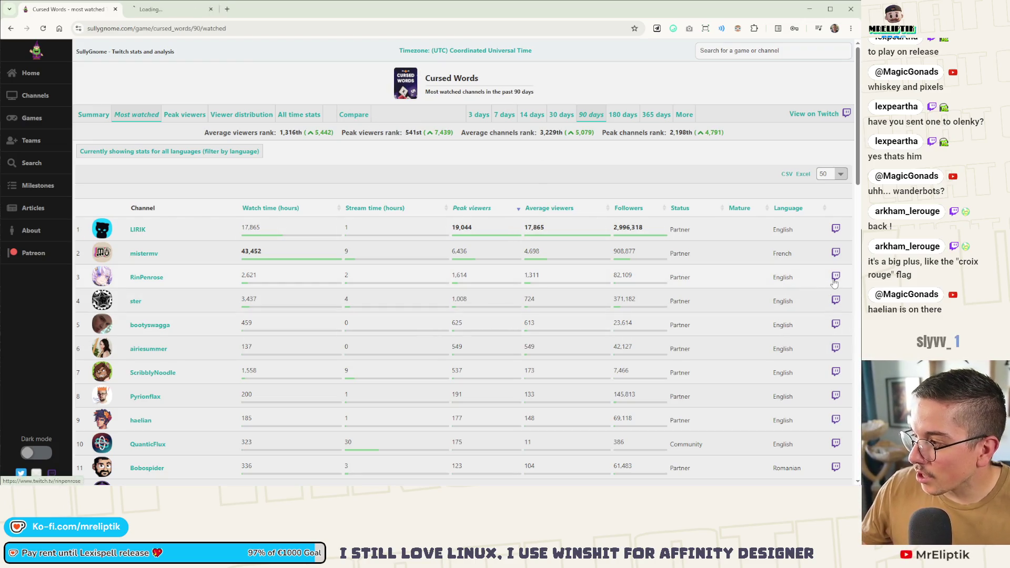
{"action": "key", "text": "ctrl+Tab"}
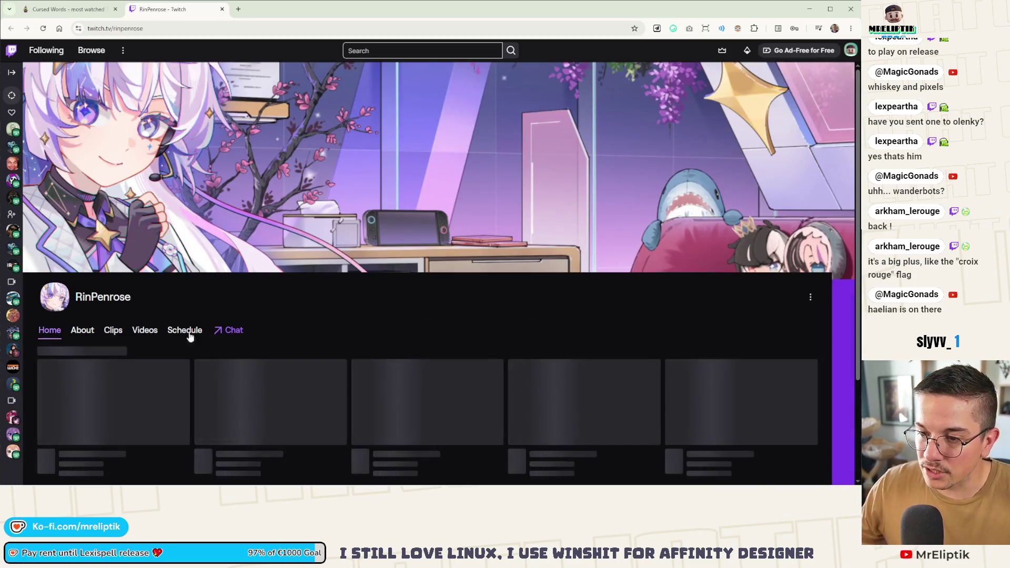
{"action": "left_click", "coordinate": [87, 332]}
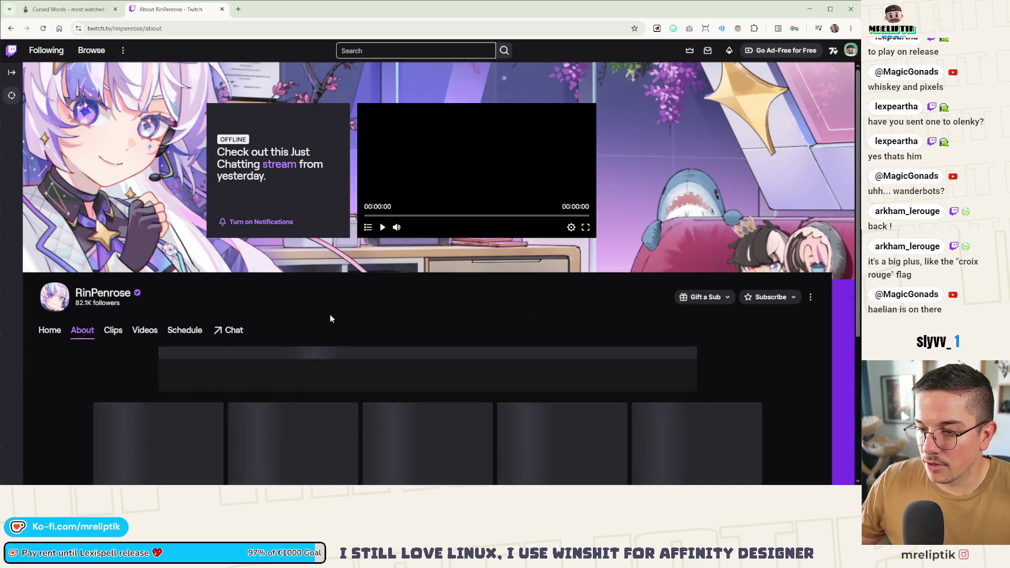
Scroll the About panels and open the streamer's YouTube and Bluesky links in background tabs.
{"action": "scroll", "coordinate": [330, 318], "scroll_direction": "down", "scroll_amount": 2}
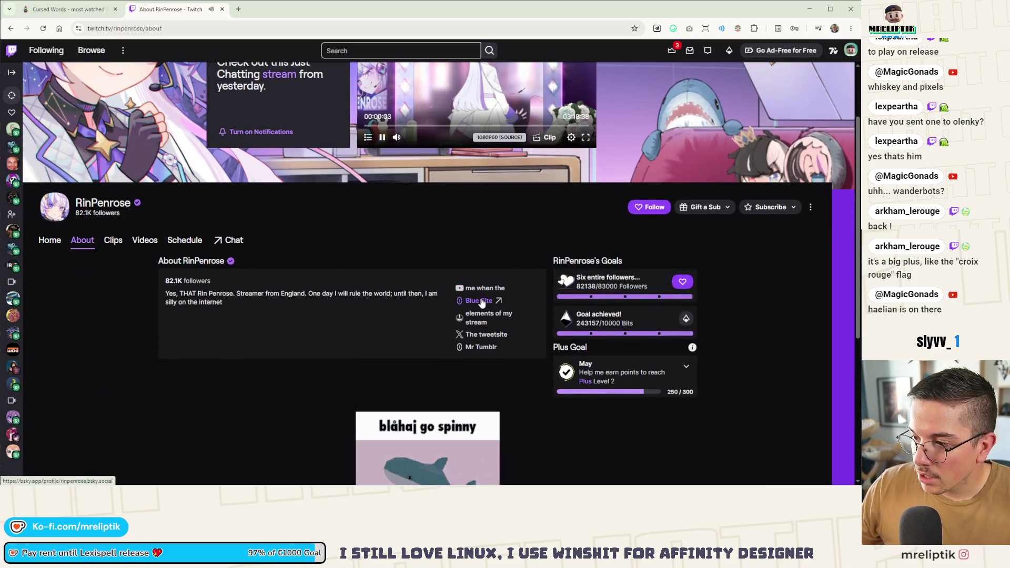
{"action": "scroll", "coordinate": [421, 337], "scroll_direction": "down", "scroll_amount": 5}
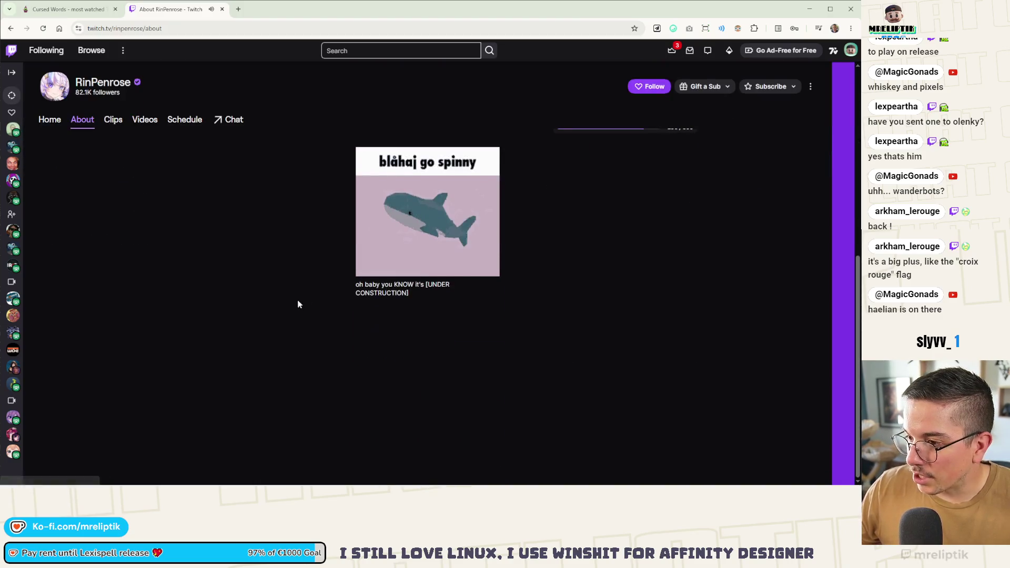
{"action": "scroll", "coordinate": [438, 286], "scroll_direction": "up", "scroll_amount": 6}
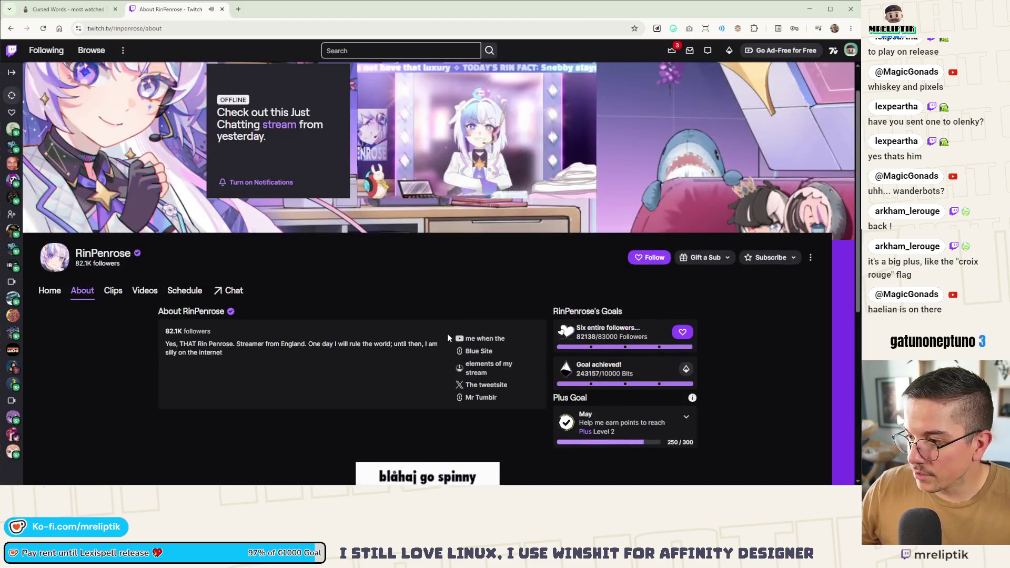
{"action": "middle_click", "coordinate": [488, 341]}
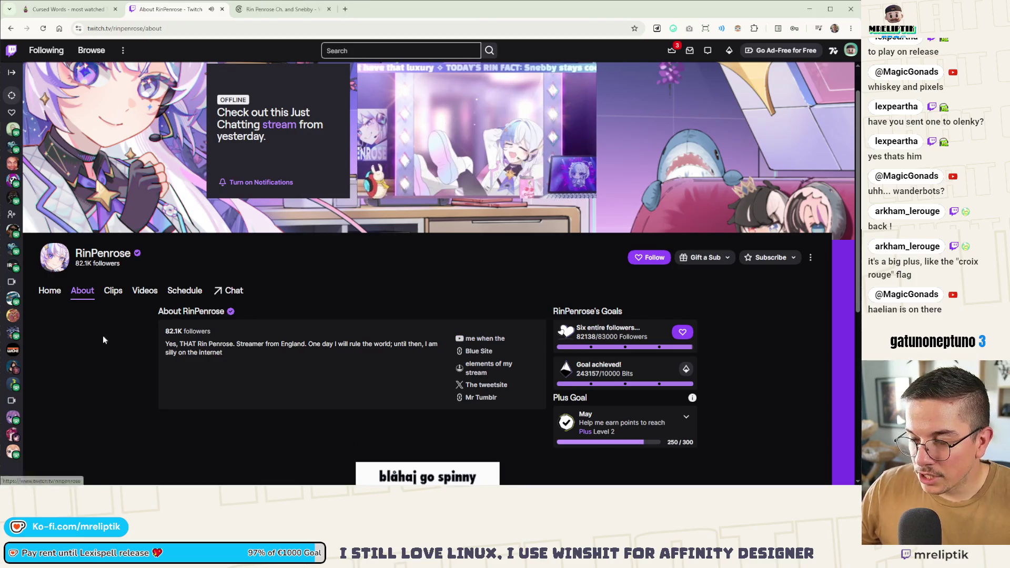
{"action": "middle_click", "coordinate": [471, 357]}
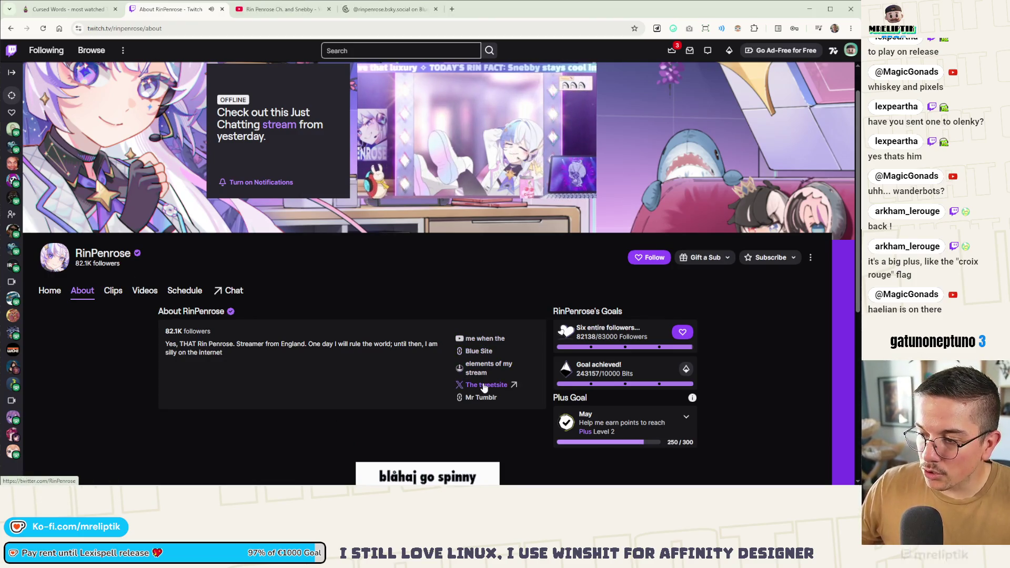
Pause the Twitch banner video, then return to the streamer's Bluesky profile.
{"action": "left_click", "coordinate": [371, 11]}
{"action": "key", "text": "ctrl+2"}
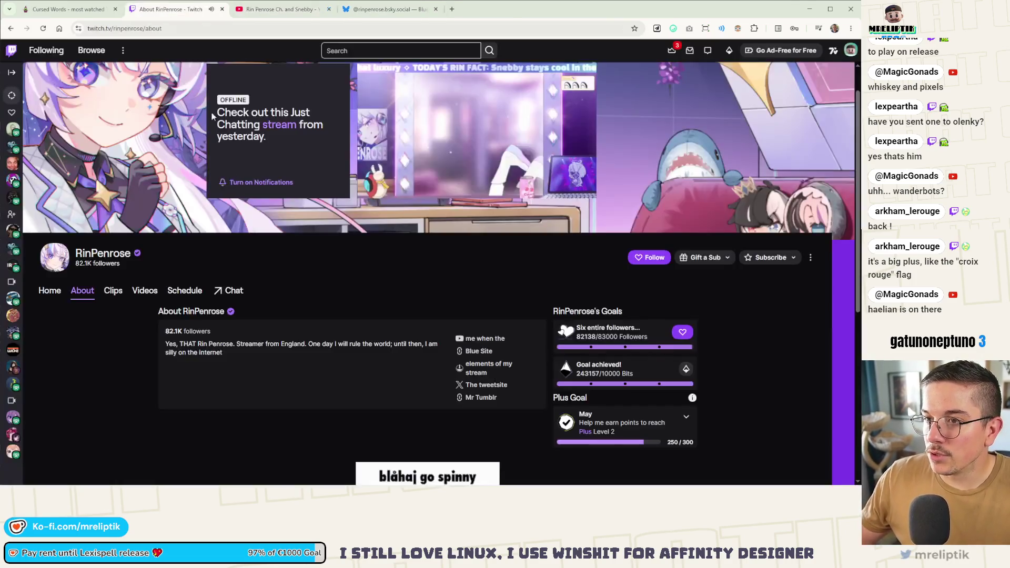
{"action": "left_click", "coordinate": [380, 188]}
{"action": "key", "text": "ctrl+4"}
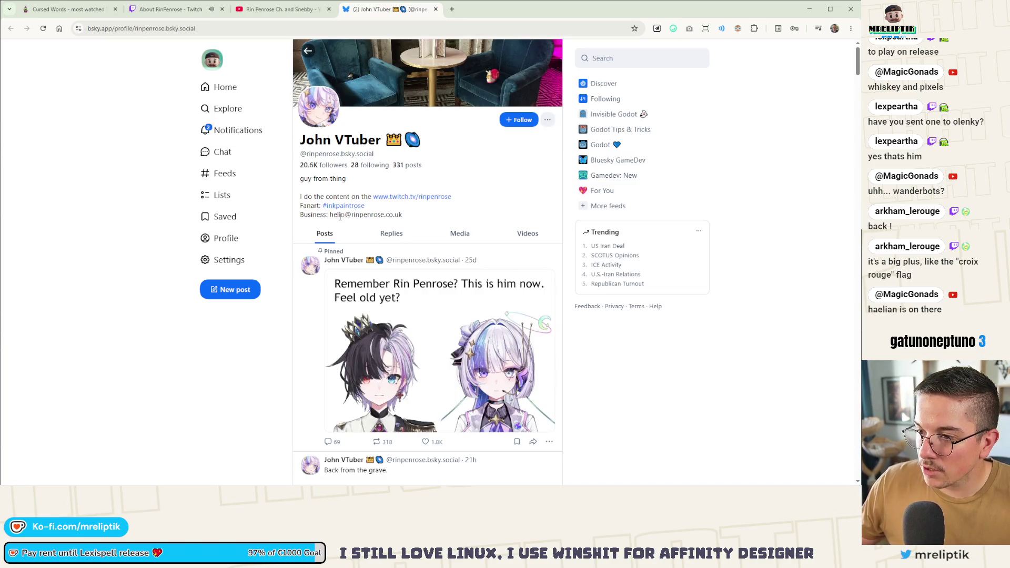
Select the business e-mail in the Bluesky bio and copy it.
{"action": "left_click_drag", "start_coordinate": [331, 214], "coordinate": [425, 217]}
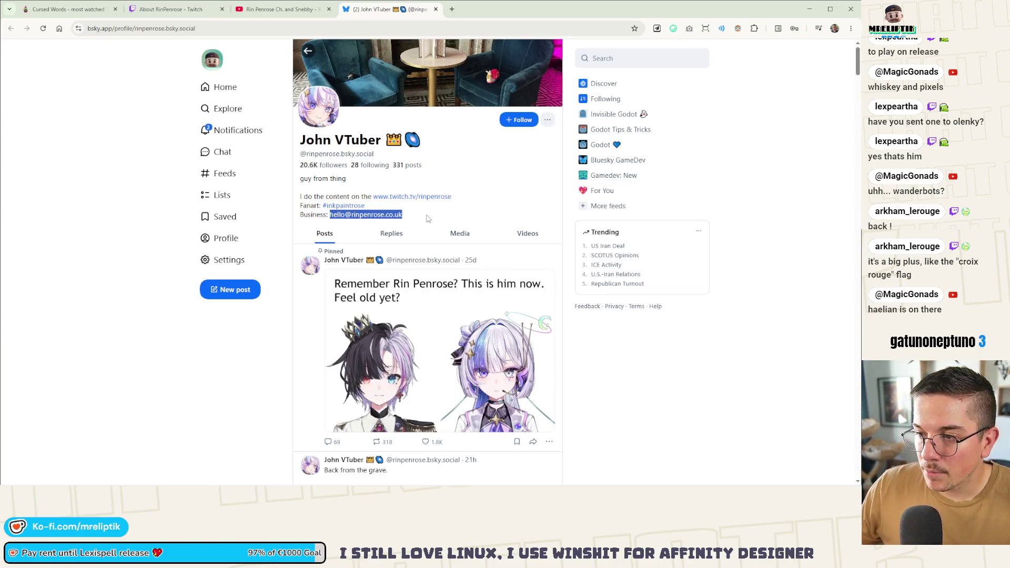
{"action": "left_click", "coordinate": [173, 9]}
{"action": "triple_click", "coordinate": [189, 354]}
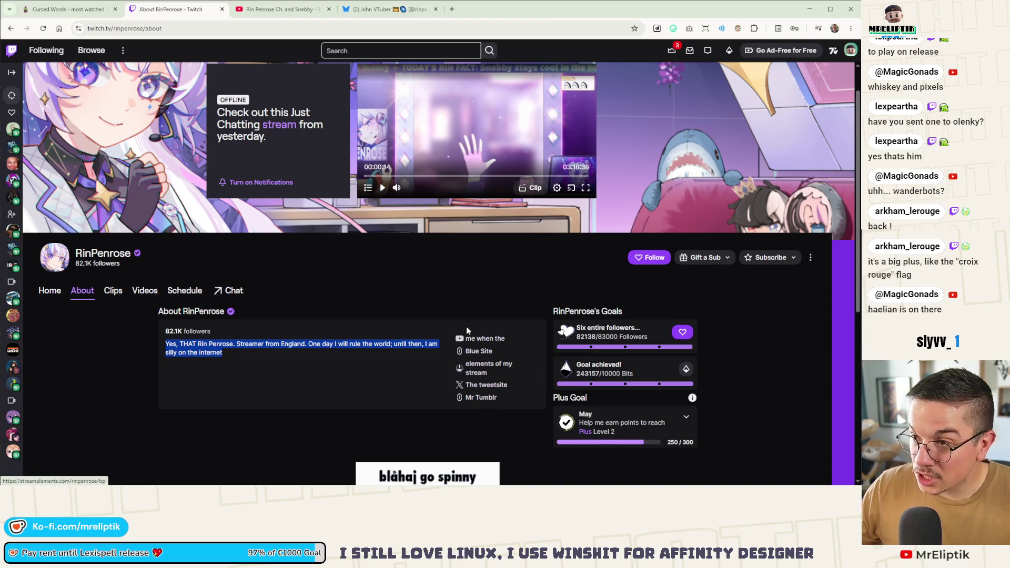
{"action": "key", "text": "ctrl+Tab"}
{"action": "key", "text": "ctrl+Tab"}
{"action": "right_click", "coordinate": [360, 214]}
{"action": "left_click", "coordinate": [387, 242]}
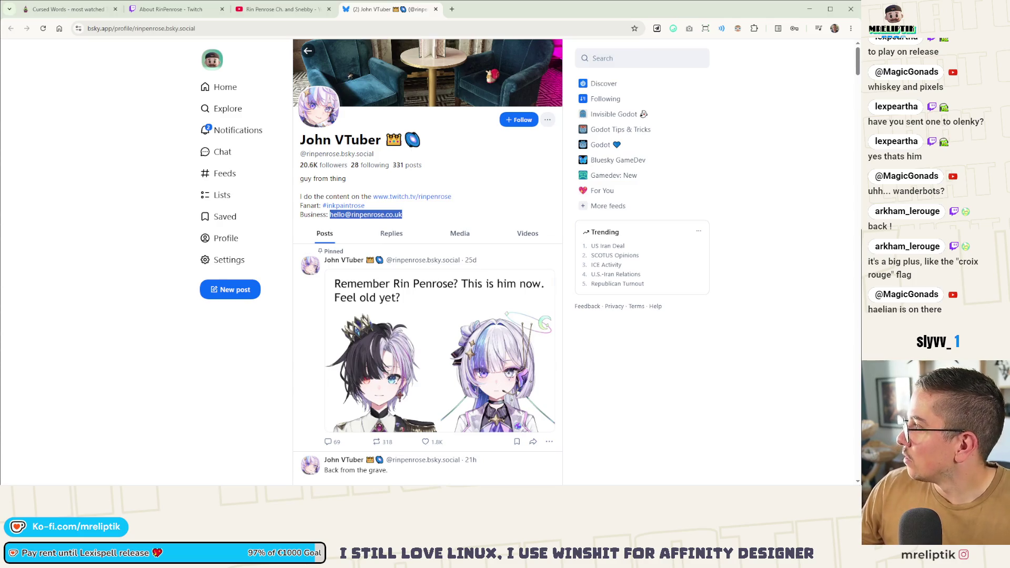
Copy the selected business e-mail again after checking the live-stream dashboard window.
{"action": "key", "text": "alt+Tab"}
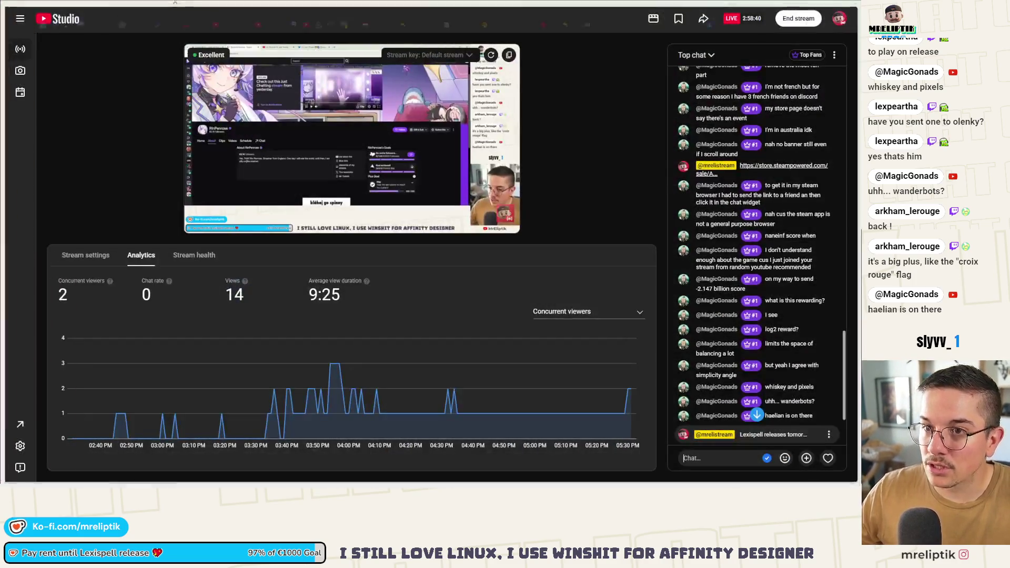
{"action": "key", "text": "alt+Tab"}
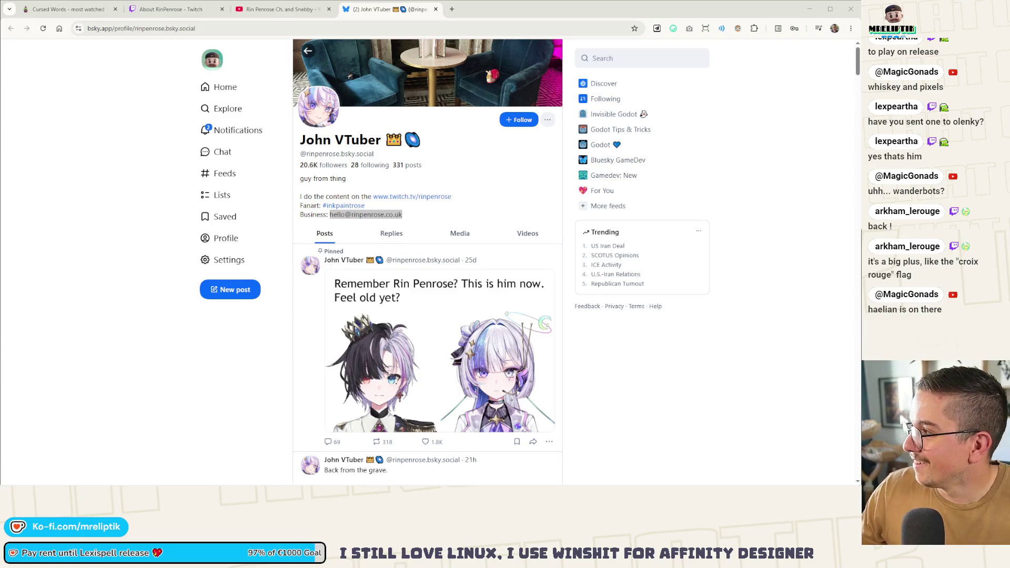
{"action": "right_click", "coordinate": [389, 215]}
{"action": "left_click", "coordinate": [406, 229]}
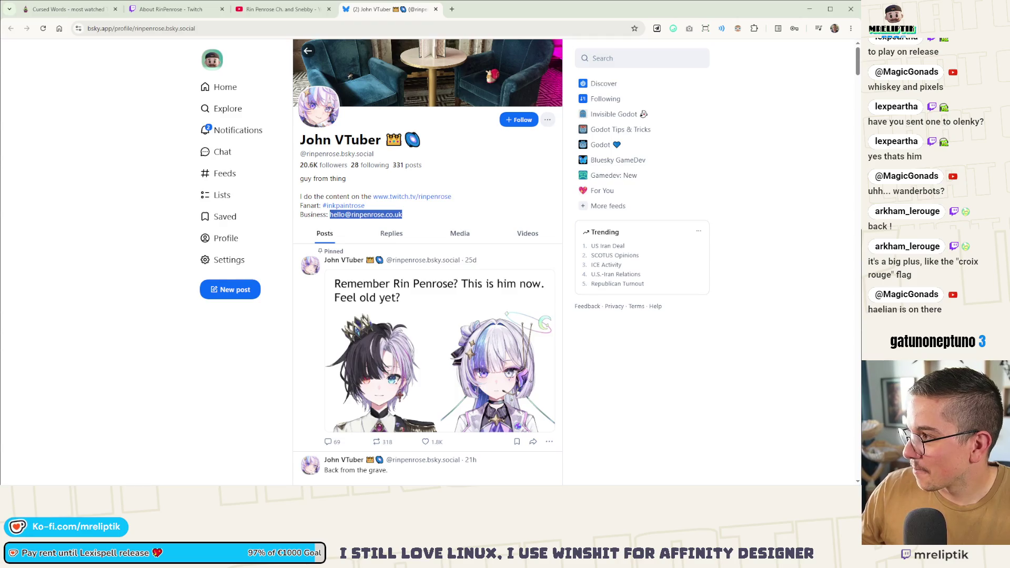
{"action": "key", "text": "alt+Tab"}
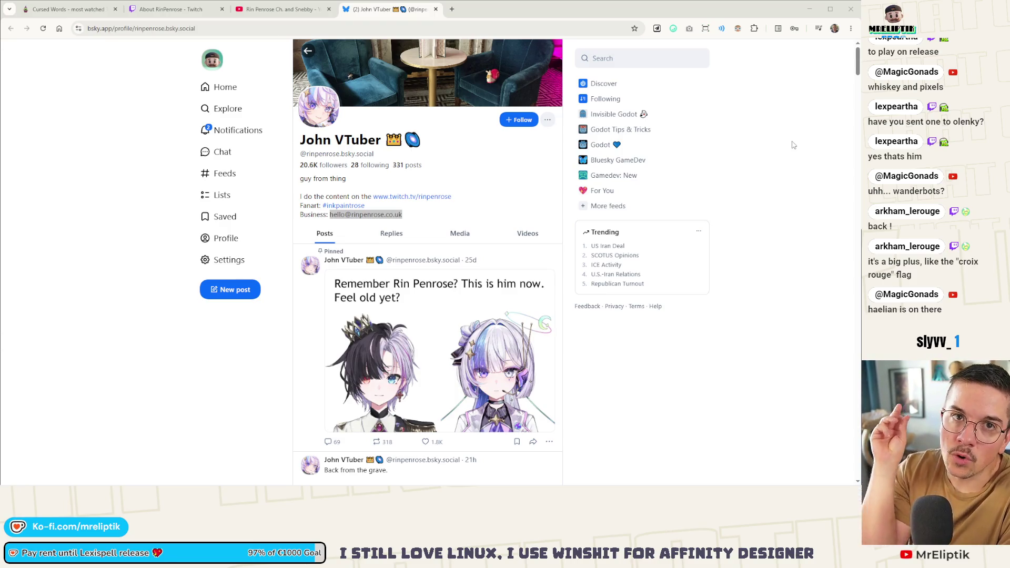
Select the Twitch channel's full web address in the address bar.
{"action": "left_click", "coordinate": [169, 9]}
{"action": "left_click", "coordinate": [79, 9]}
{"action": "left_click", "coordinate": [169, 10]}
{"action": "left_click", "coordinate": [175, 41]}
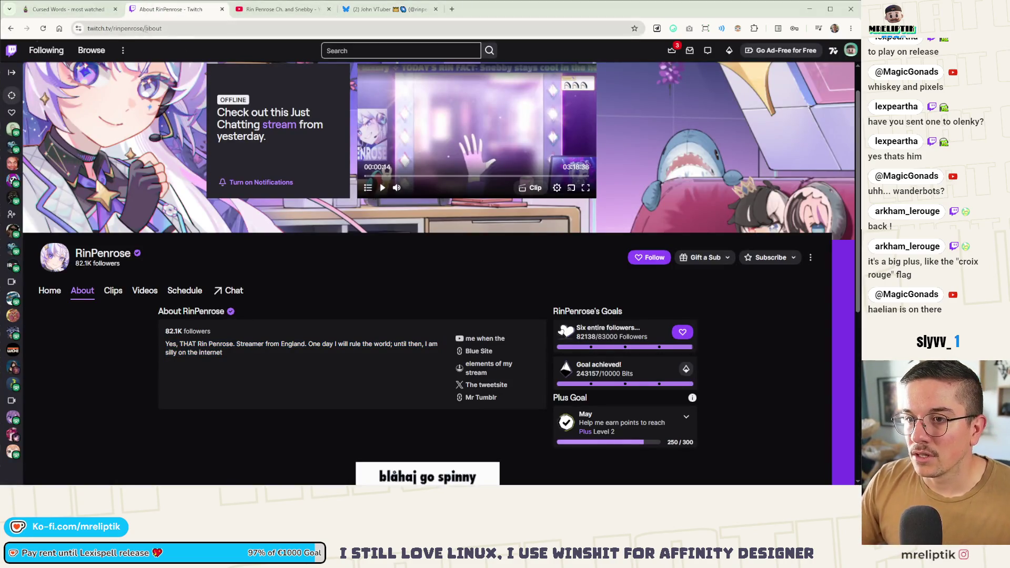
{"action": "left_click_drag", "start_coordinate": [88, 29], "coordinate": [179, 29]}
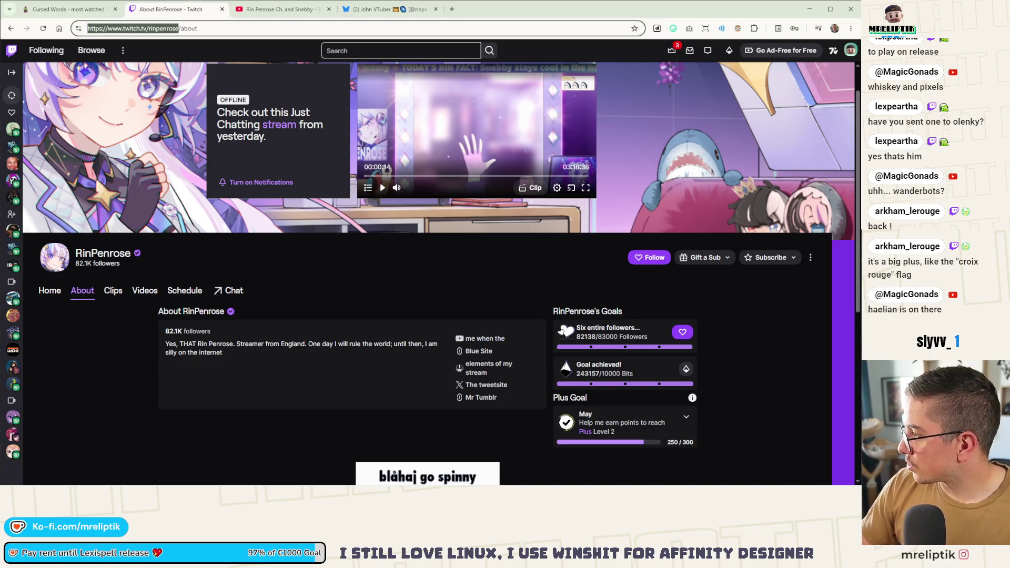
{"action": "key", "text": "alt+Tab"}
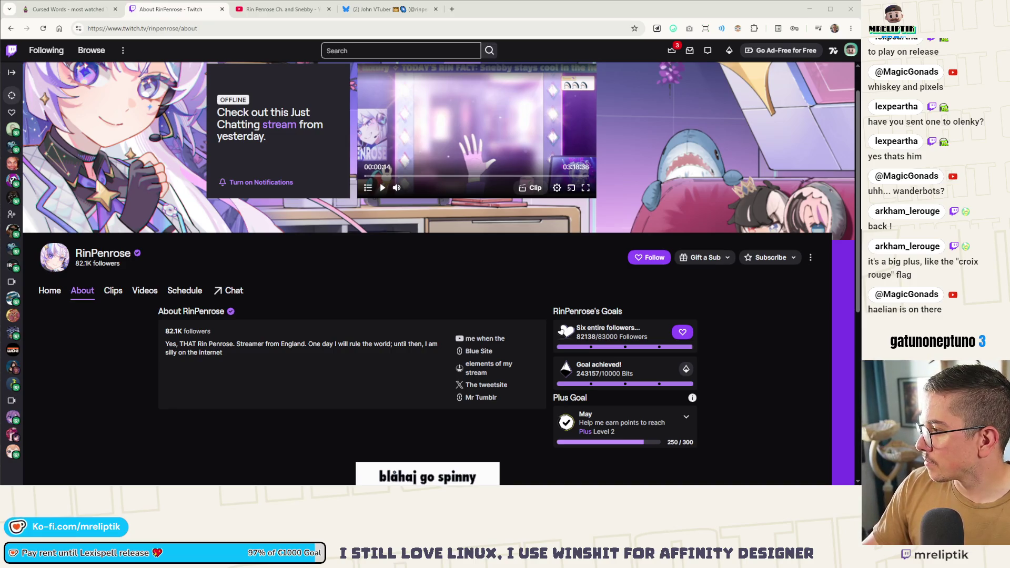
Copy the business e-mail from the Bluesky profile once more, then return to Twitch.
{"action": "left_click", "coordinate": [386, 9]}
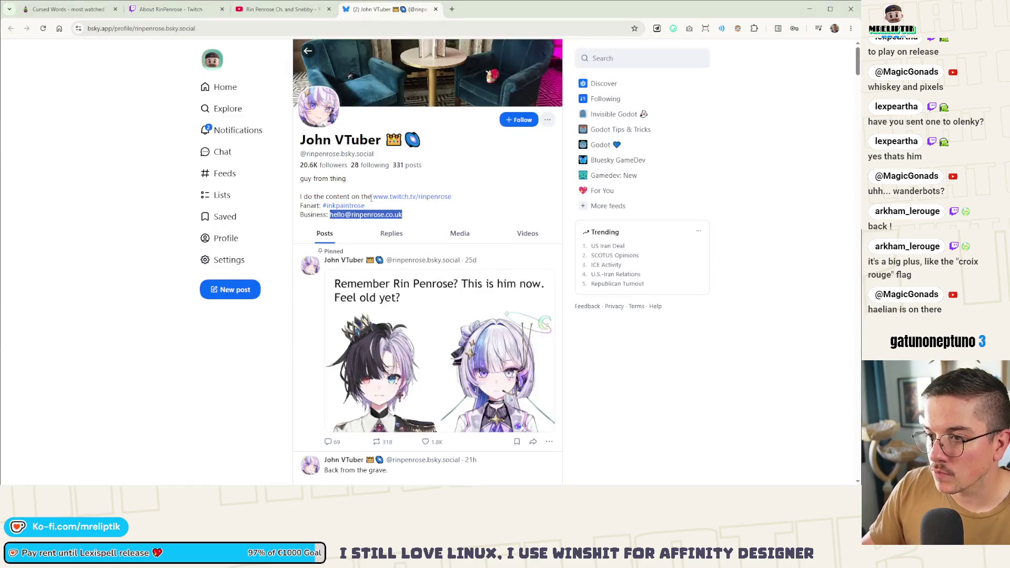
{"action": "right_click", "coordinate": [366, 213]}
{"action": "left_click", "coordinate": [383, 221]}
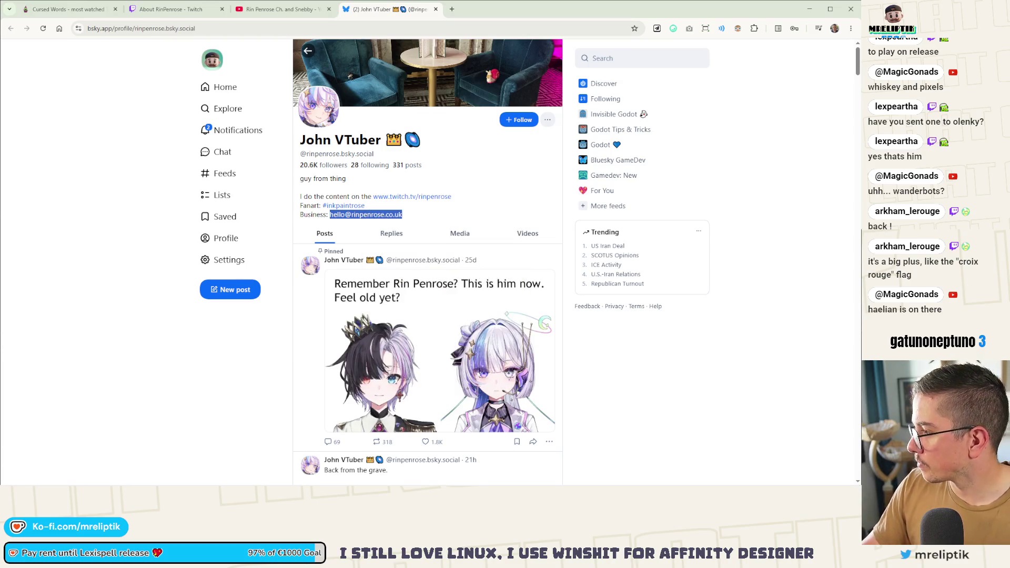
{"action": "key", "text": "alt+Tab"}
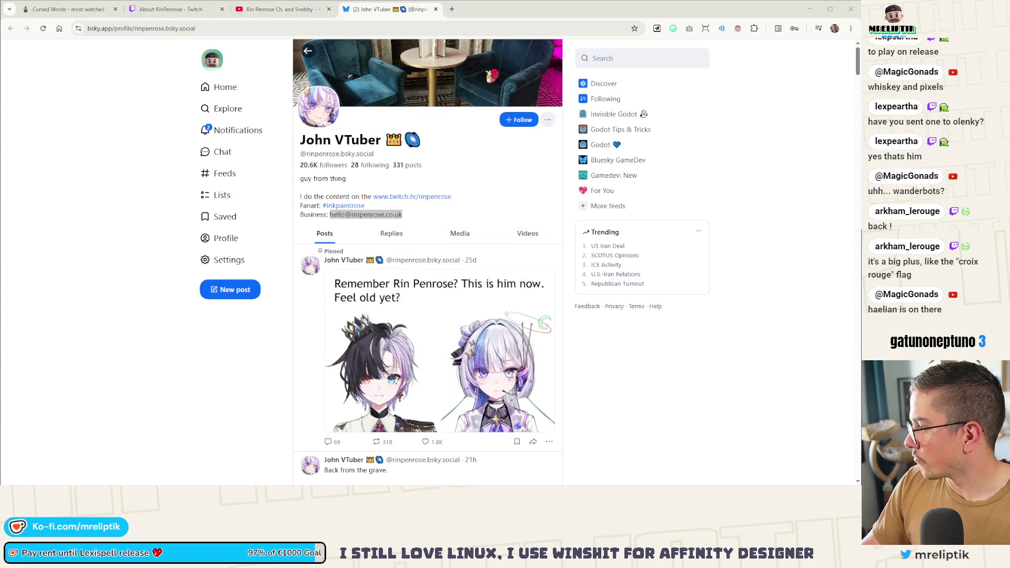
{"action": "left_click", "coordinate": [168, 9]}
Open the sixth-ranked channel's Twitch page and close the Bluesky, YouTube and earlier Twitch tabs.
{"action": "left_click", "coordinate": [68, 9]}
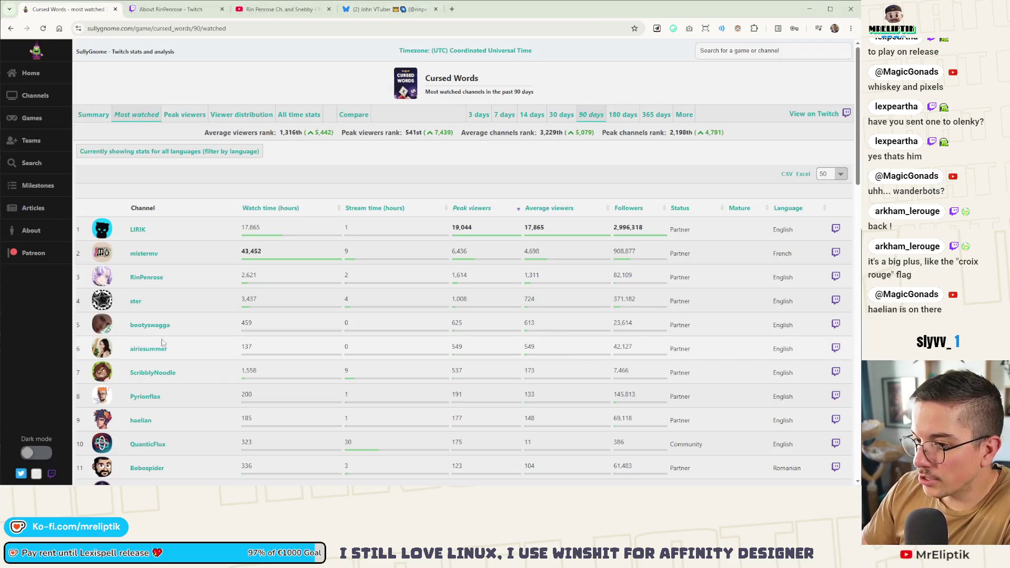
{"action": "scroll", "coordinate": [152, 209], "scroll_direction": "down", "scroll_amount": 3}
{"action": "middle_click", "coordinate": [149, 213]}
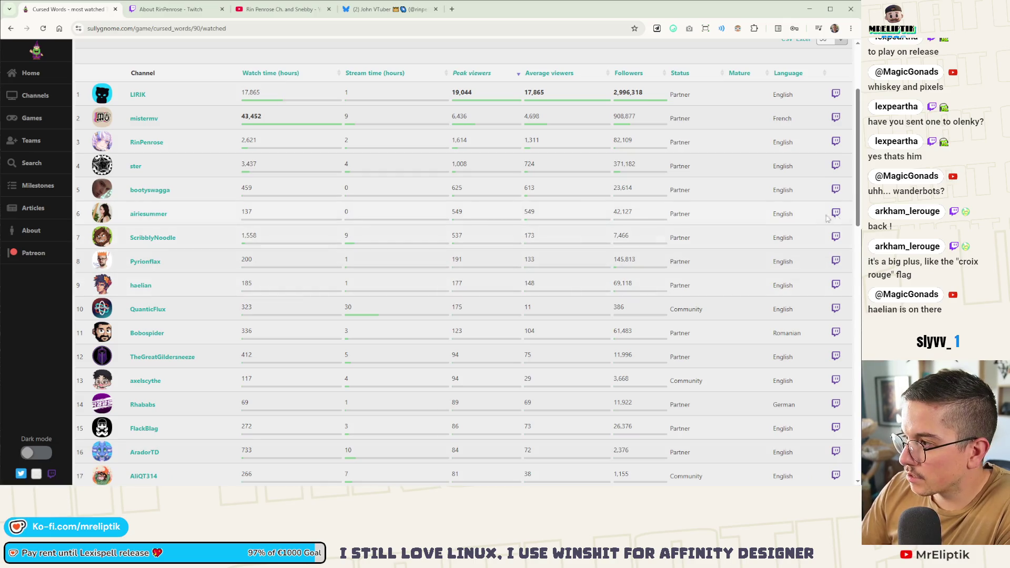
{"action": "left_click", "coordinate": [489, 9]}
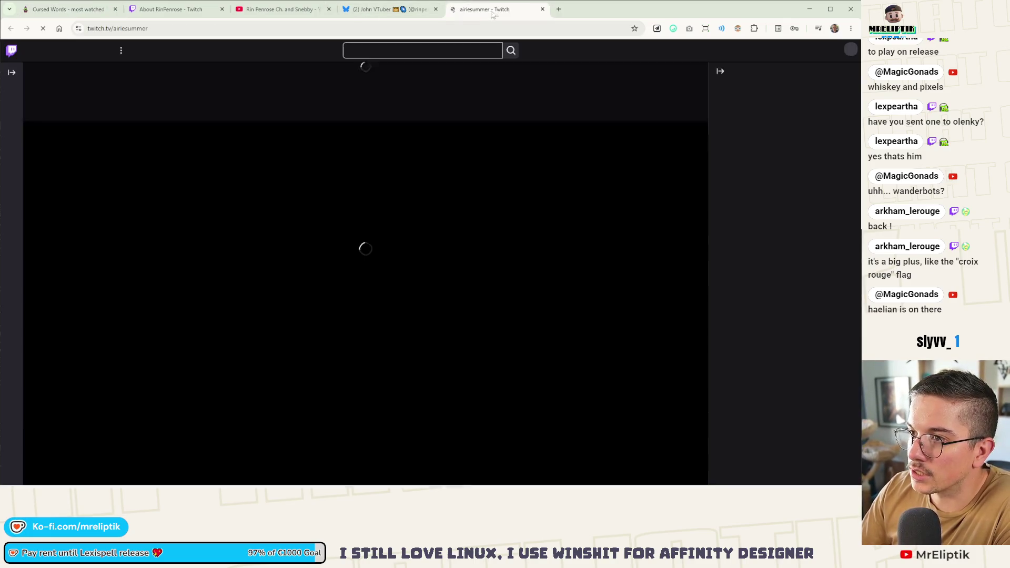
{"action": "middle_click", "coordinate": [286, 9]}
{"action": "middle_click", "coordinate": [239, 9]}
{"action": "middle_click", "coordinate": [169, 9]}
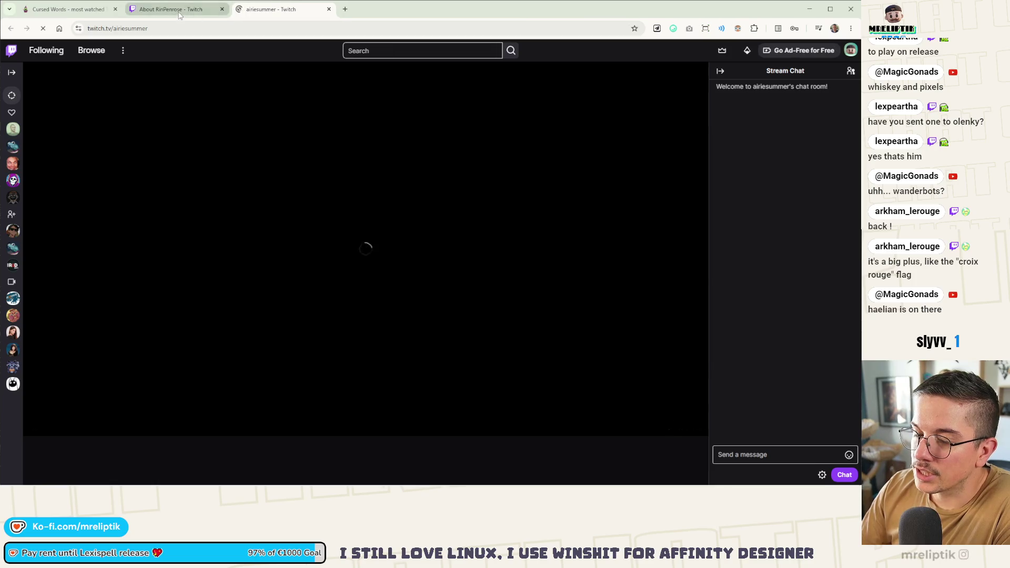
Scroll the new channel page down to its About panels.
{"action": "scroll", "coordinate": [293, 323], "scroll_direction": "down", "scroll_amount": 3}
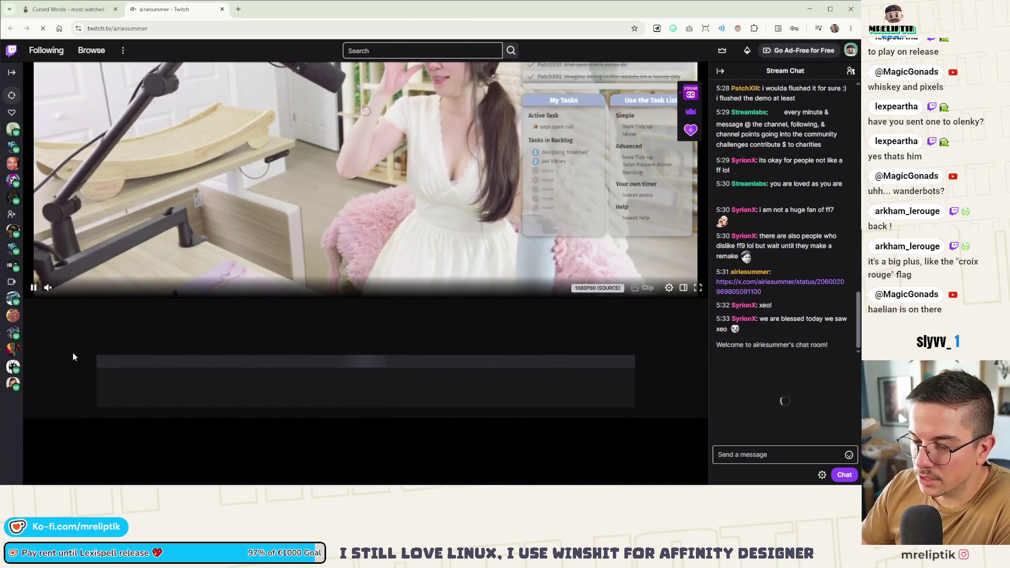
{"action": "scroll", "coordinate": [238, 286], "scroll_direction": "down", "scroll_amount": 2}
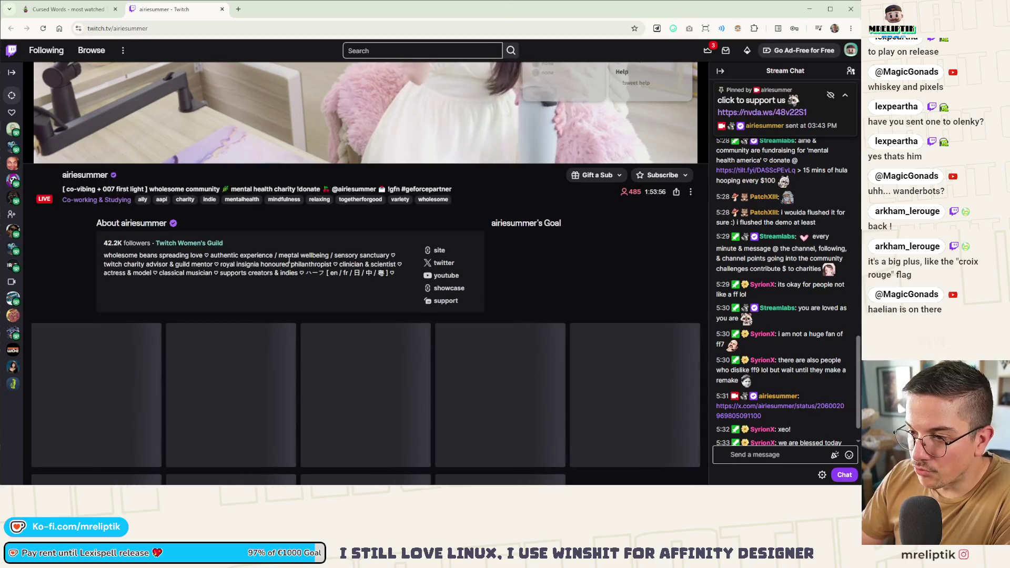
{"action": "scroll", "coordinate": [295, 281], "scroll_direction": "down", "scroll_amount": 2}
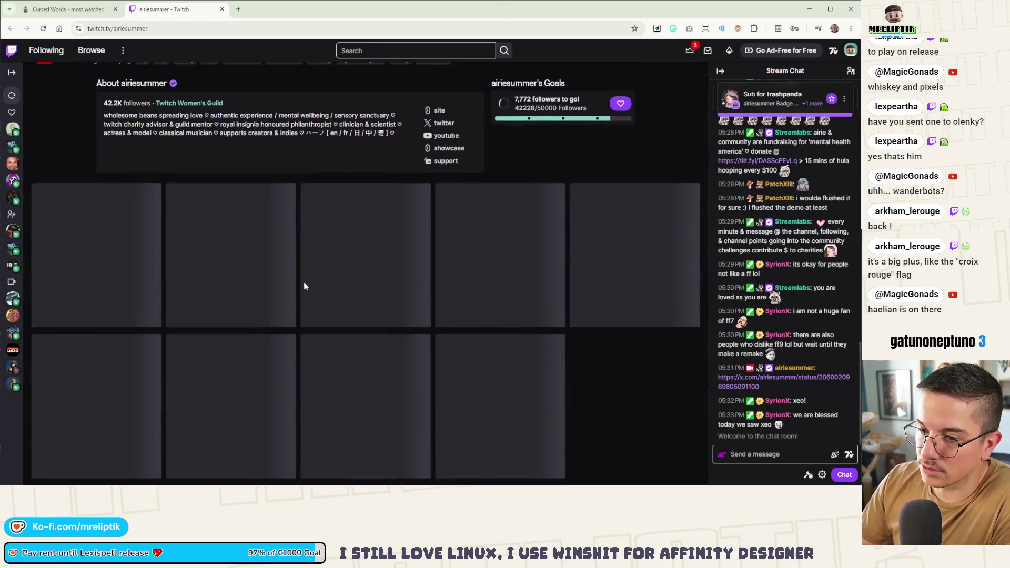
{"action": "scroll", "coordinate": [322, 290], "scroll_direction": "up", "scroll_amount": 2}
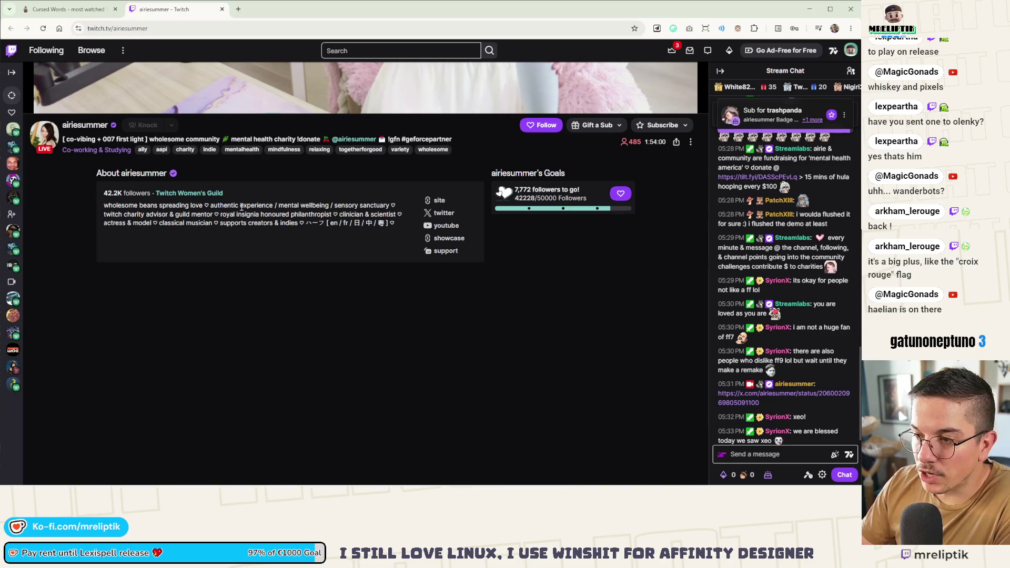
{"action": "scroll", "coordinate": [265, 238], "scroll_direction": "down", "scroll_amount": 4}
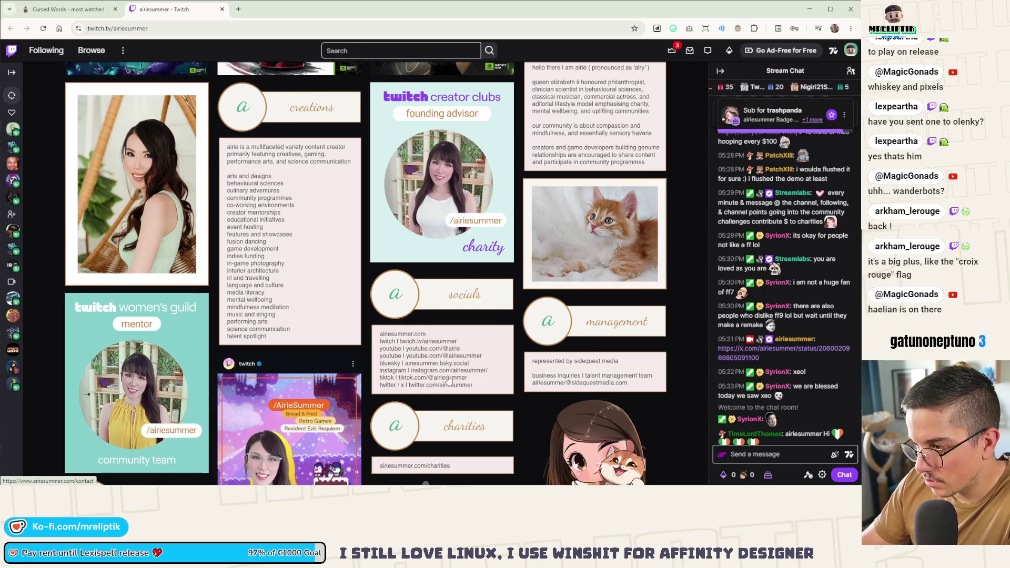
Keep the management contact panel in view, try selecting its text, and reveal hidden tray icons.
{"action": "scroll", "coordinate": [583, 304], "scroll_direction": "down", "scroll_amount": 2}
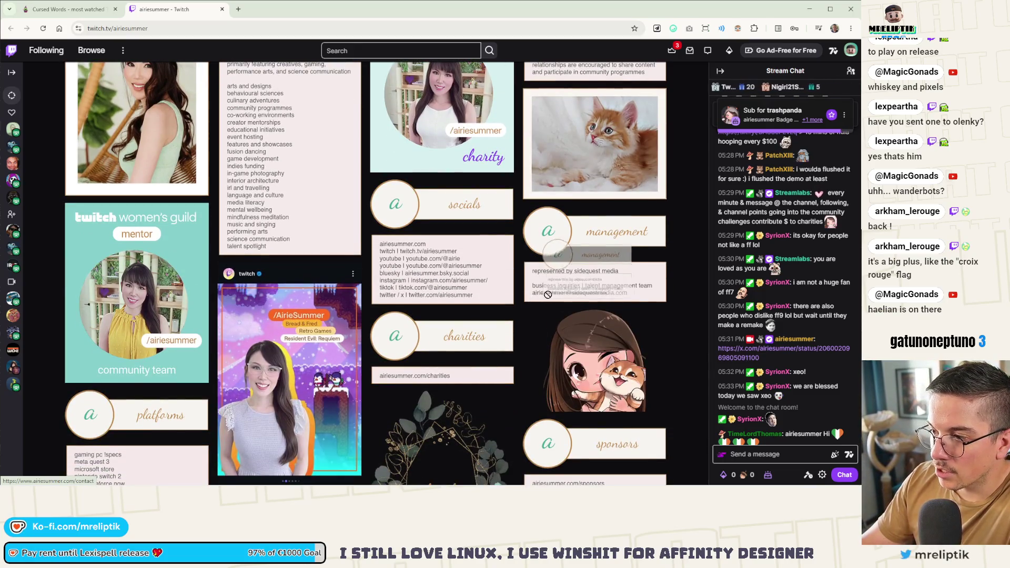
{"action": "mouse_move", "coordinate": [617, 296]}
{"action": "left_mouse_down"}
{"action": "mouse_move", "coordinate": [545, 294]}
{"action": "mouse_move", "coordinate": [662, 293]}
{"action": "mouse_move", "coordinate": [558, 285]}
{"action": "mouse_move", "coordinate": [655, 290]}
{"action": "mouse_move", "coordinate": [542, 298]}
{"action": "mouse_move", "coordinate": [646, 297]}
{"action": "mouse_move", "coordinate": [560, 293]}
{"action": "mouse_move", "coordinate": [609, 296]}
{"action": "left_mouse_up"}
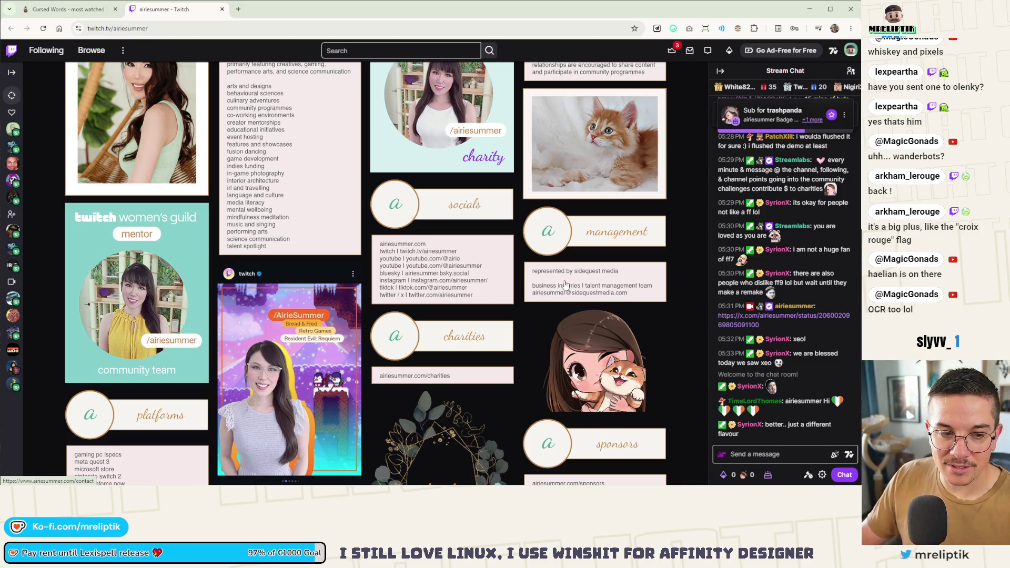
{"action": "scroll", "coordinate": [567, 317], "scroll_direction": "up", "scroll_amount": 10}
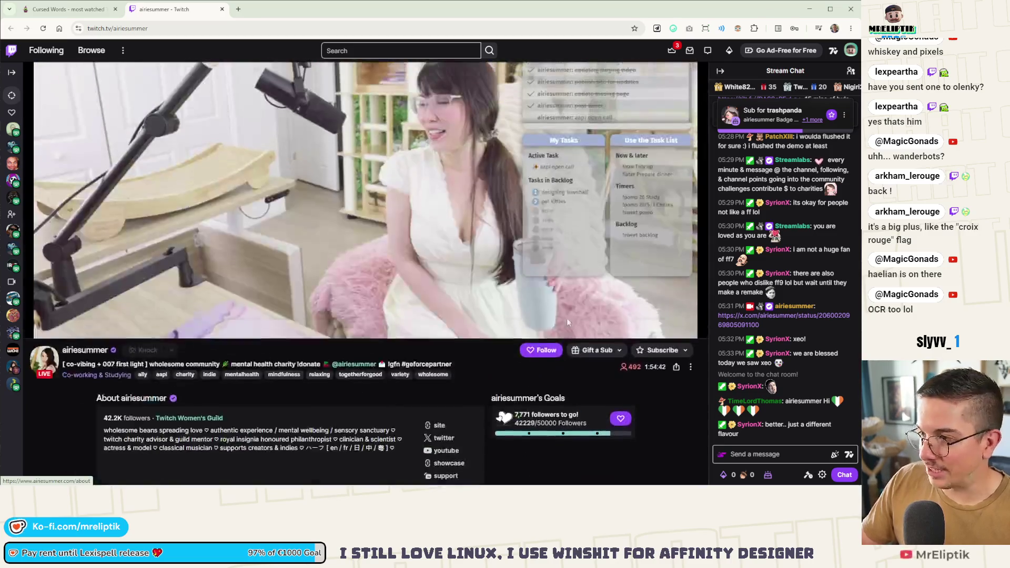
{"action": "scroll", "coordinate": [308, 338], "scroll_direction": "down", "scroll_amount": 10}
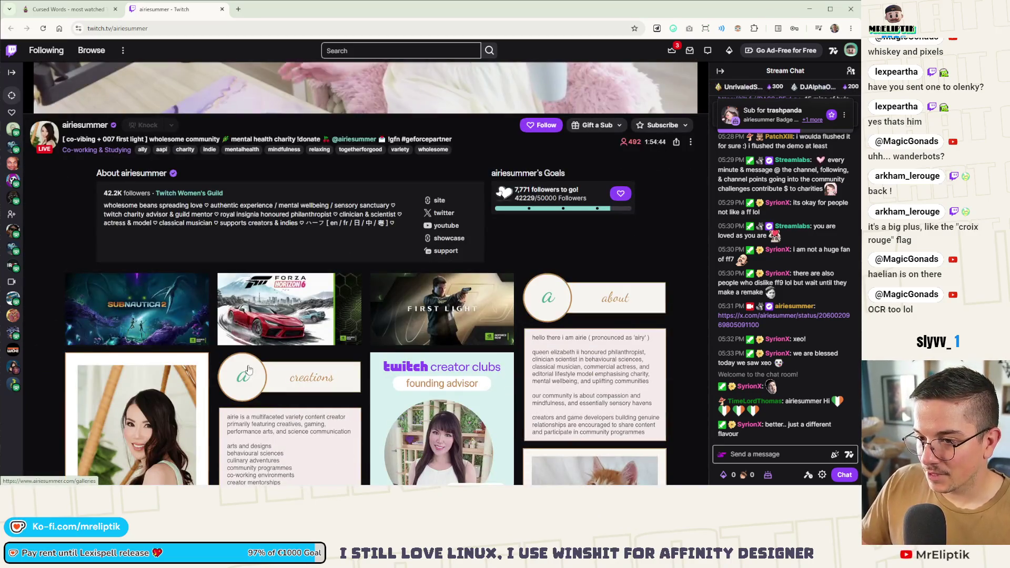
{"action": "scroll", "coordinate": [547, 341], "scroll_direction": "down", "scroll_amount": 1}
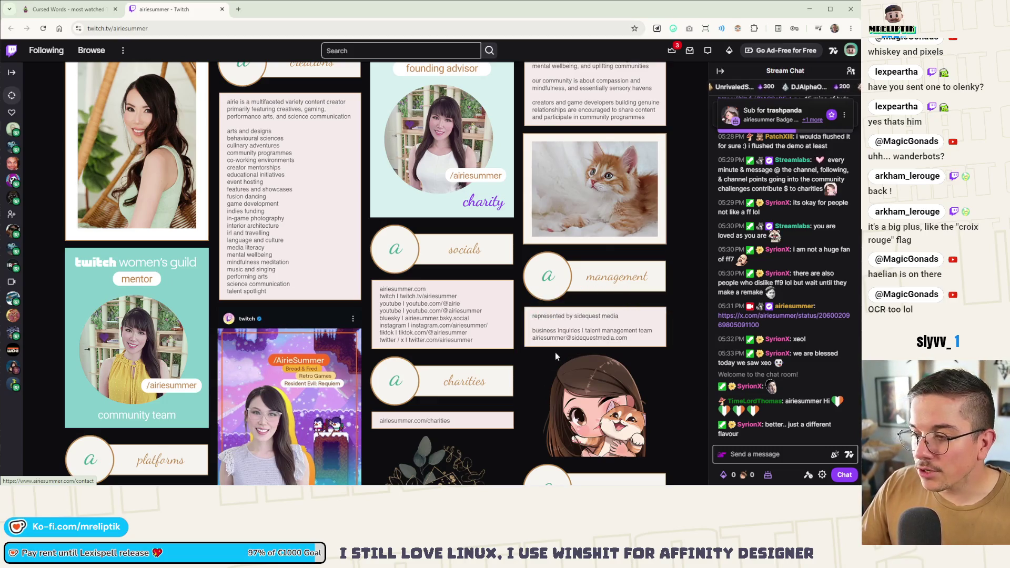
{"action": "left_click", "coordinate": [731, 476]}
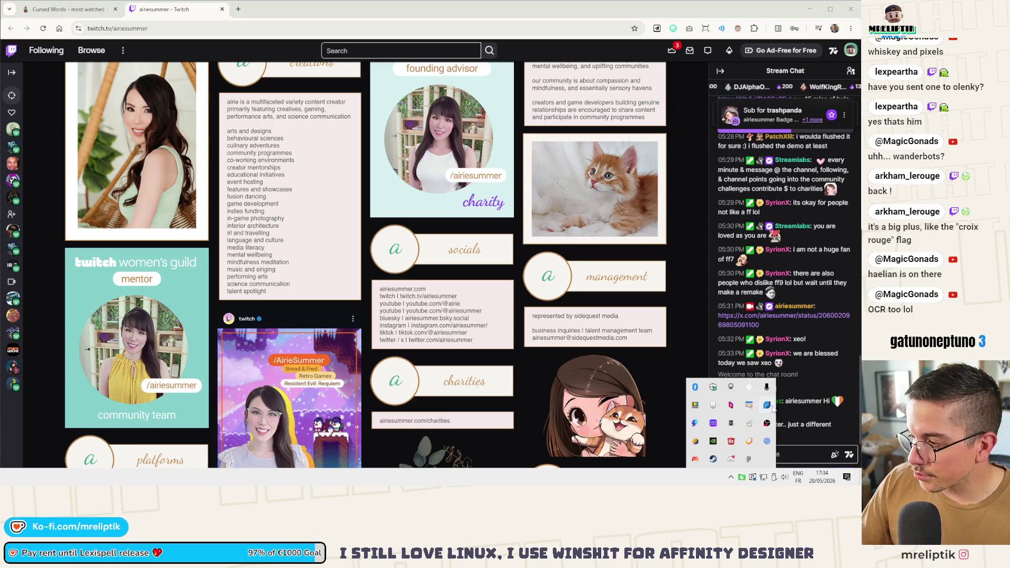
Launch PowerToys Text Extractor from the tray and capture the business inquiries text.
{"action": "left_click", "coordinate": [695, 405]}
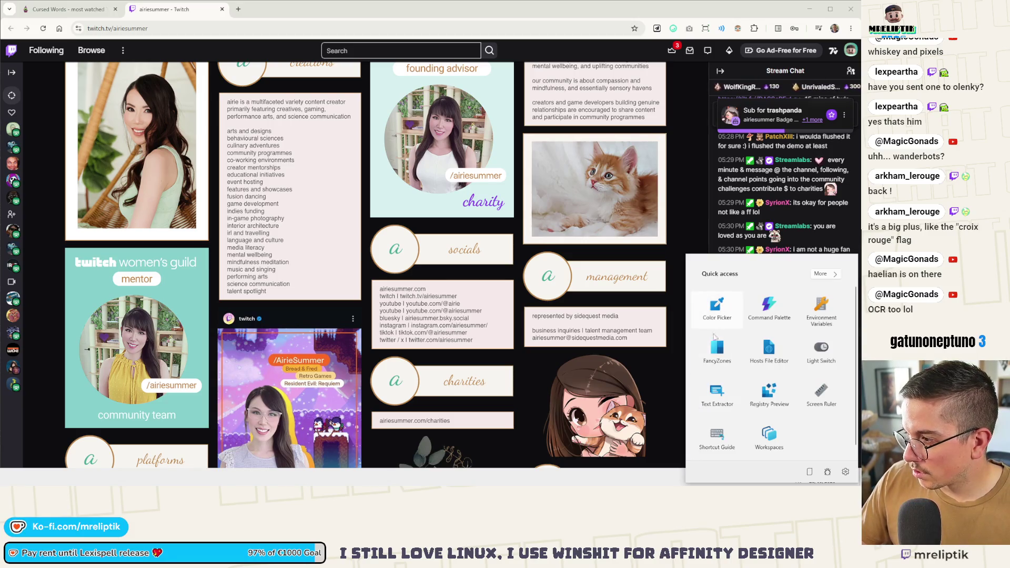
{"action": "left_click", "coordinate": [719, 402]}
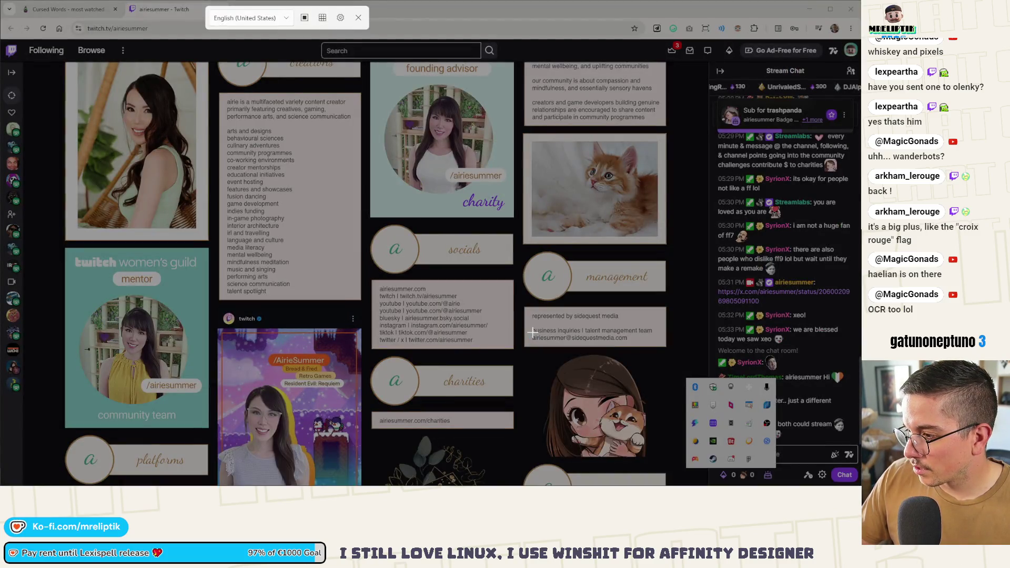
{"action": "mouse_move", "coordinate": [532, 332]}
{"action": "left_mouse_down"}
{"action": "mouse_move", "coordinate": [653, 351]}
{"action": "mouse_move", "coordinate": [636, 349]}
{"action": "left_mouse_up"}
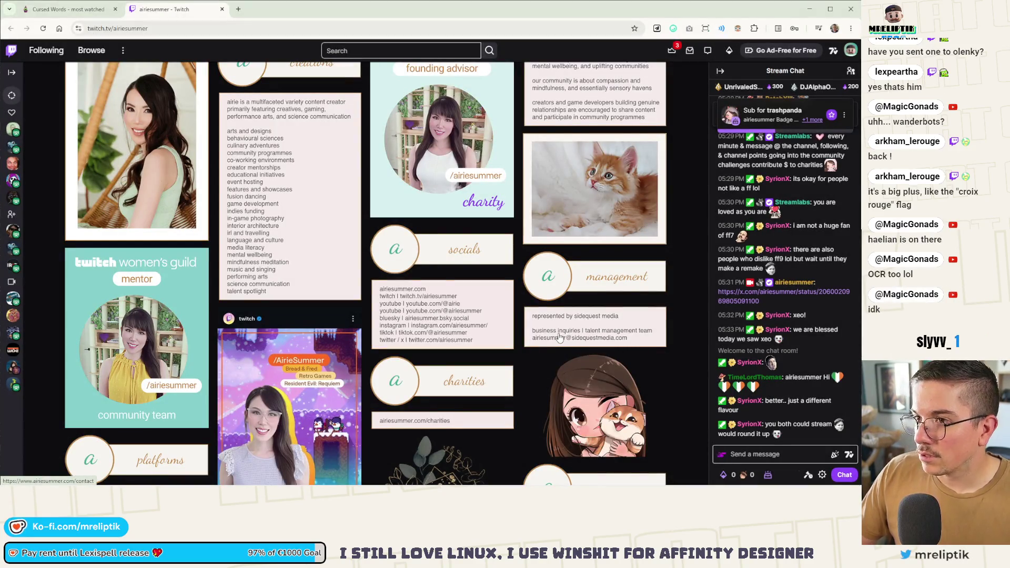
{"action": "mouse_move", "coordinate": [480, 484]}
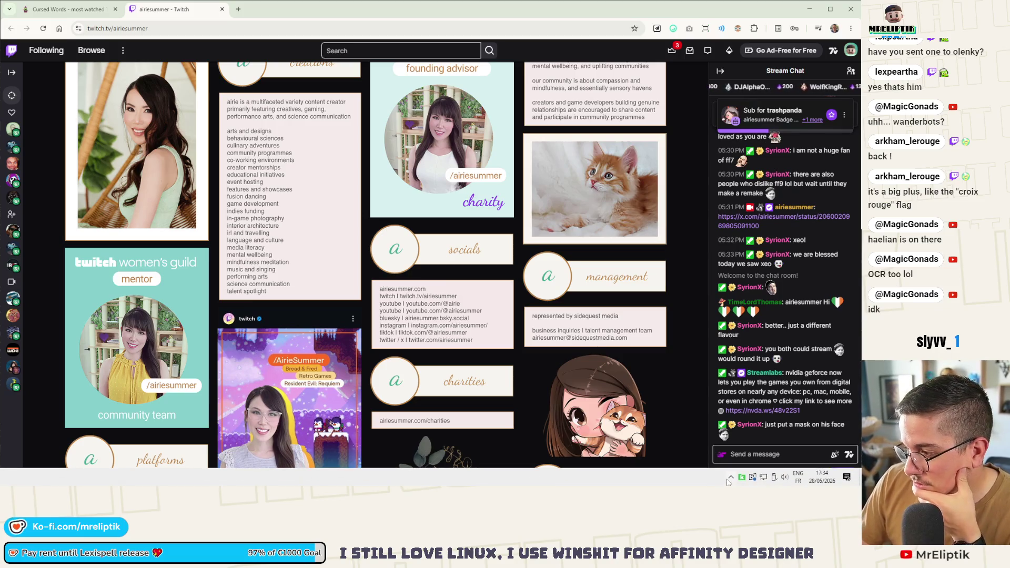
Rerun Text Extractor to capture the business inquiries line again.
{"action": "left_click", "coordinate": [731, 477]}
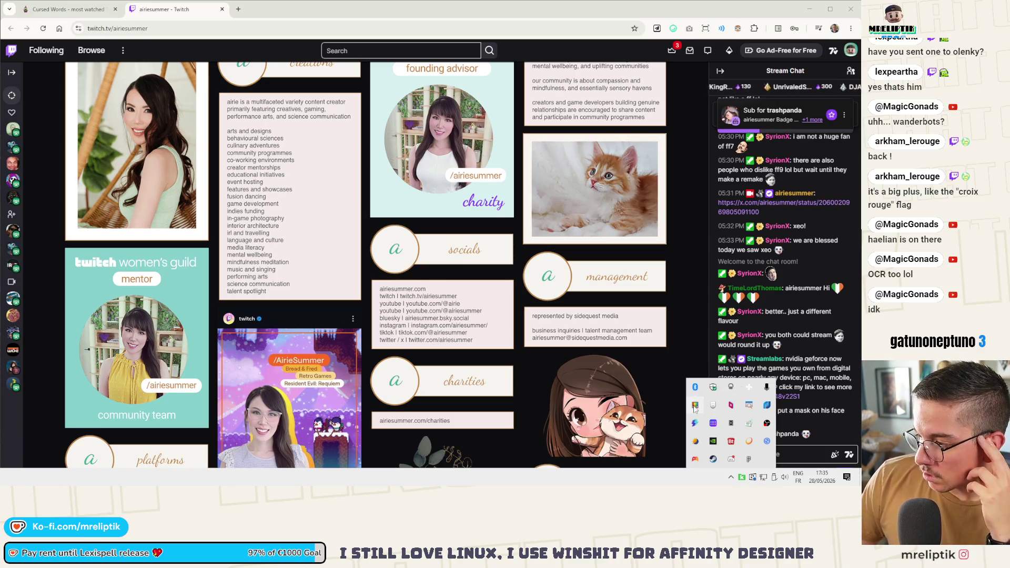
{"action": "left_click", "coordinate": [695, 406]}
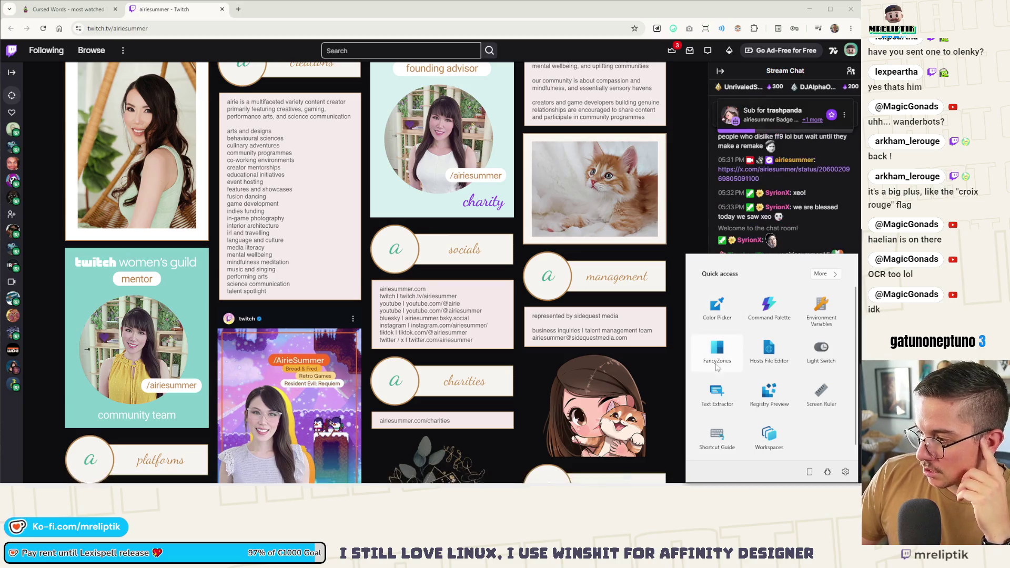
{"action": "left_click", "coordinate": [716, 392]}
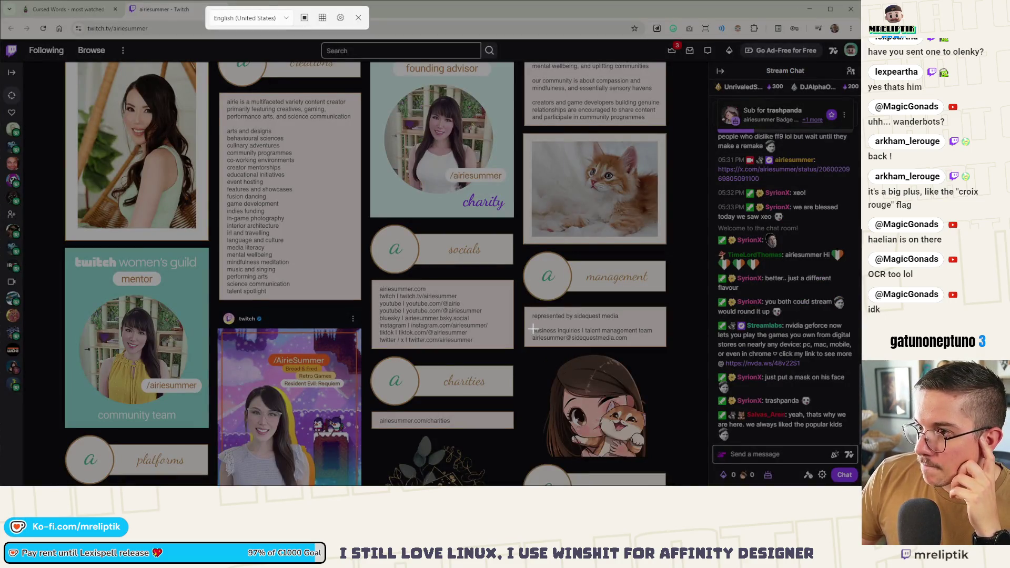
{"action": "mouse_move", "coordinate": [529, 330]}
{"action": "left_mouse_down"}
{"action": "mouse_move", "coordinate": [598, 362]}
{"action": "mouse_move", "coordinate": [664, 351]}
{"action": "mouse_move", "coordinate": [657, 345]}
{"action": "left_mouse_up"}
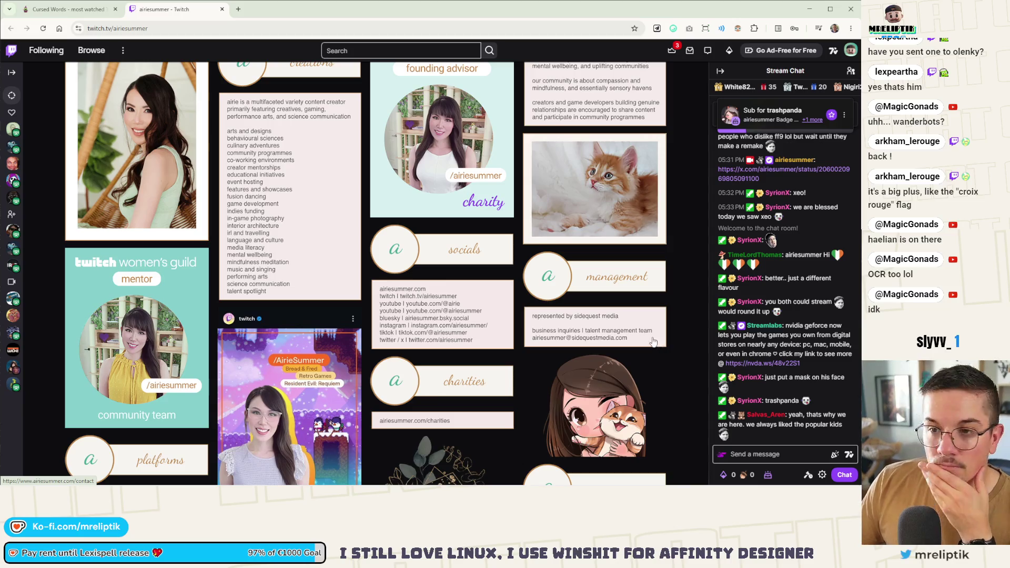
{"action": "mouse_move", "coordinate": [576, 485]}
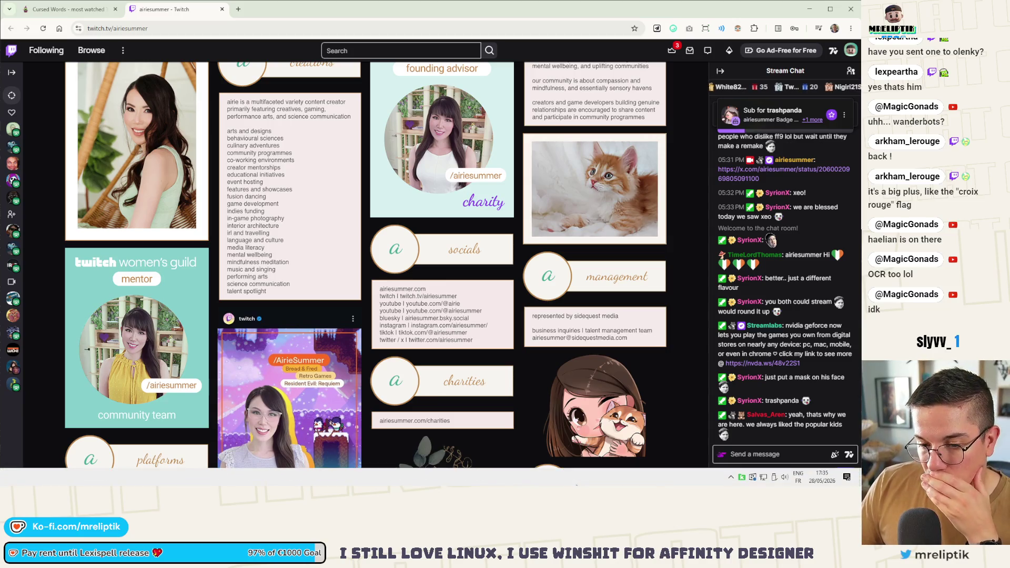
Run Text Extractor a third time over the whole management contact block.
{"action": "left_click", "coordinate": [729, 479]}
{"action": "left_click", "coordinate": [696, 405]}
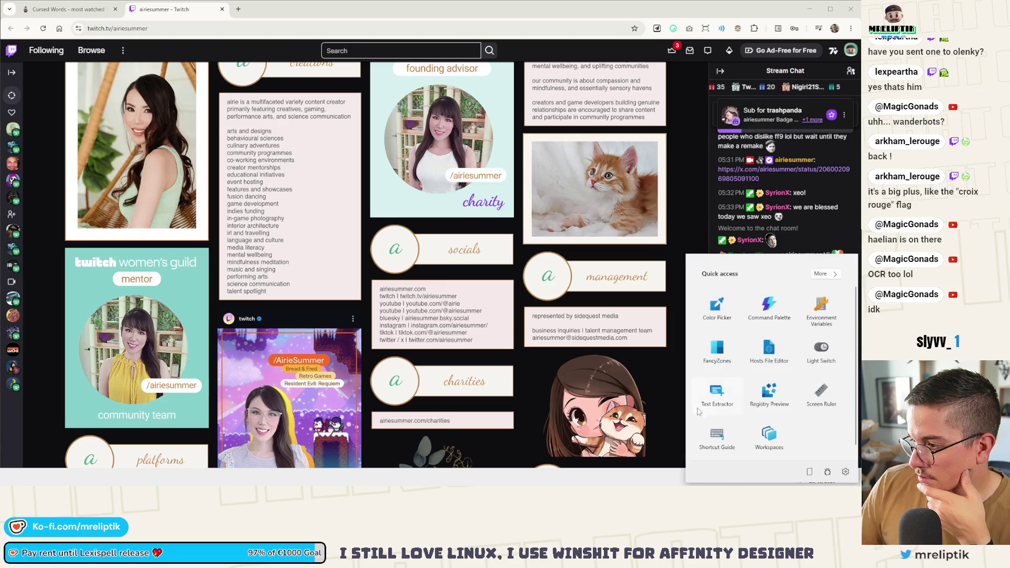
{"action": "left_click", "coordinate": [724, 396]}
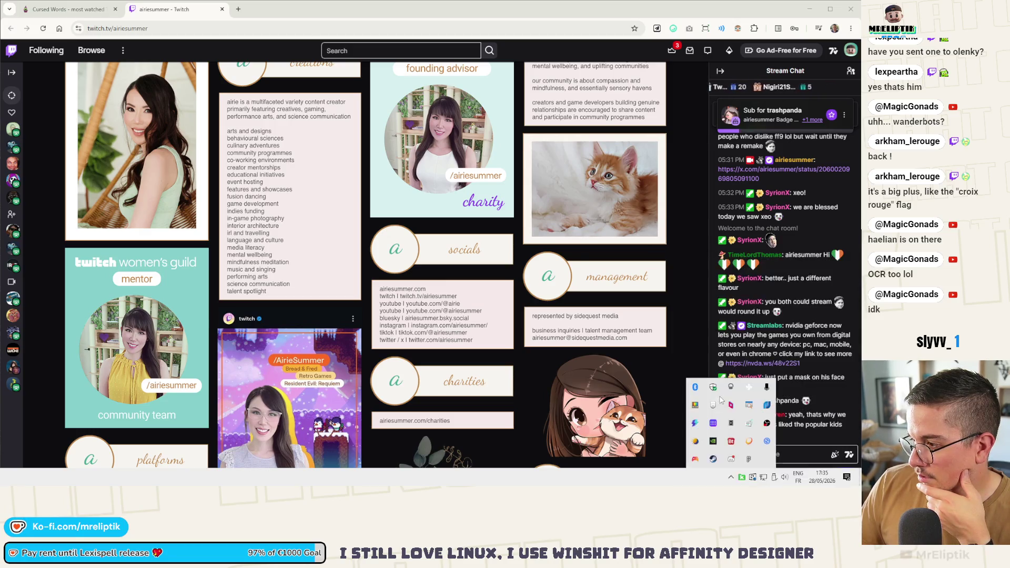
{"action": "mouse_move", "coordinate": [539, 306]}
{"action": "left_mouse_down"}
{"action": "mouse_move", "coordinate": [631, 350]}
{"action": "mouse_move", "coordinate": [667, 347]}
{"action": "left_mouse_up"}
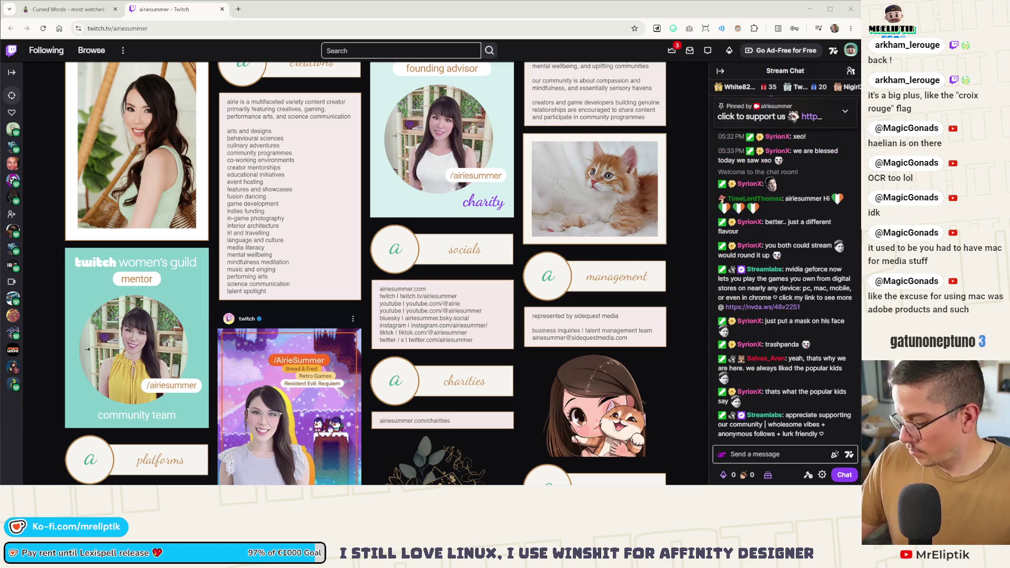
Select the channel page's address, then scroll to the top and close the streamer's Twitch tab.
{"action": "key", "text": "ctrl+l"}
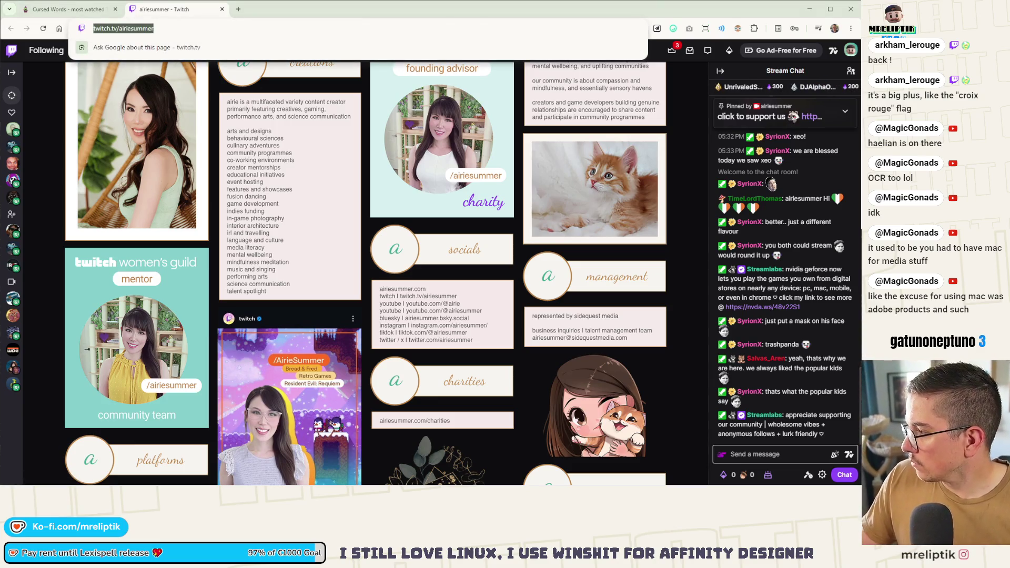
{"action": "key", "text": "alt+Tab"}
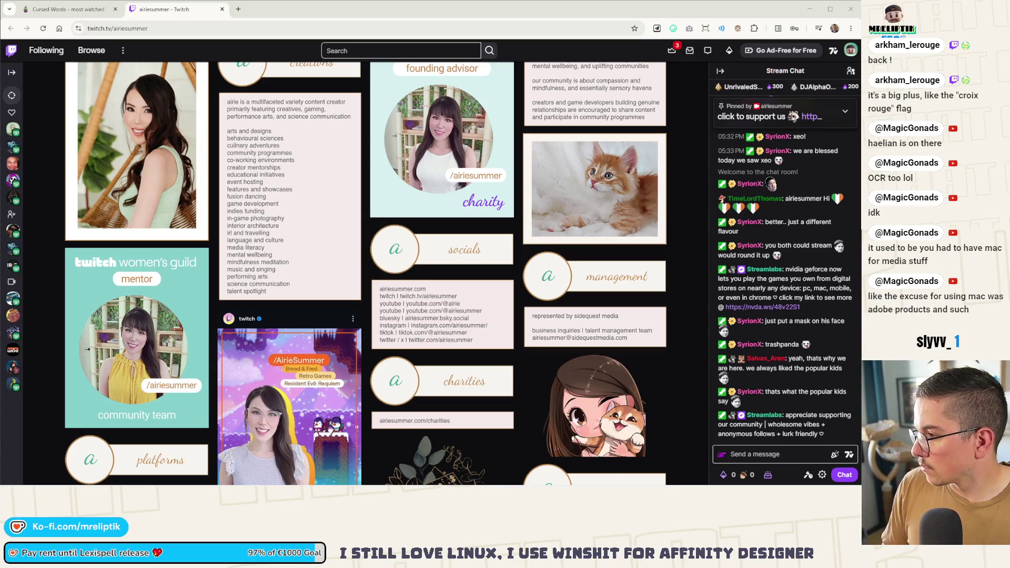
{"action": "scroll", "coordinate": [301, 311], "scroll_direction": "up", "scroll_amount": 10}
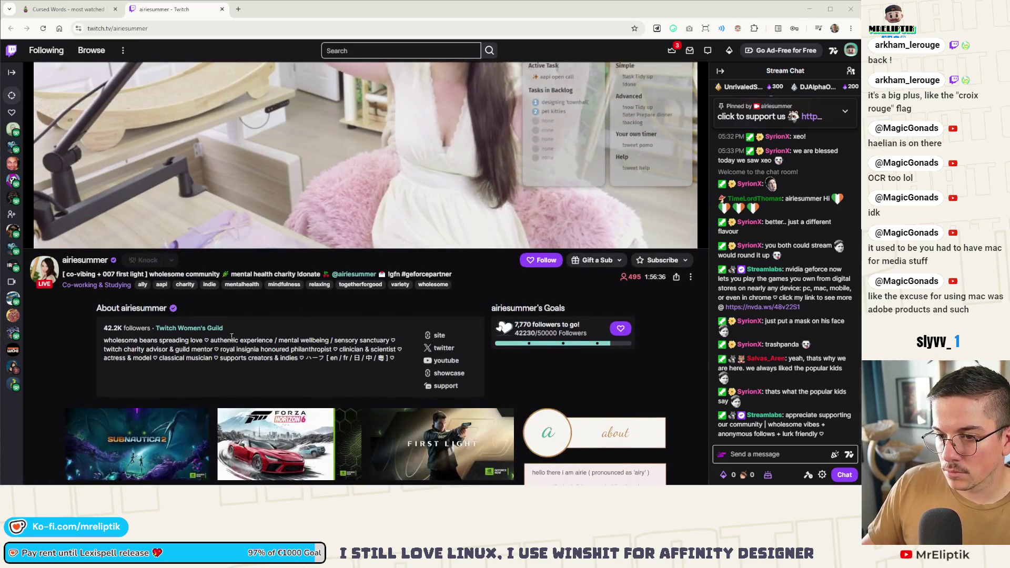
{"action": "key", "text": "ctrl+w"}
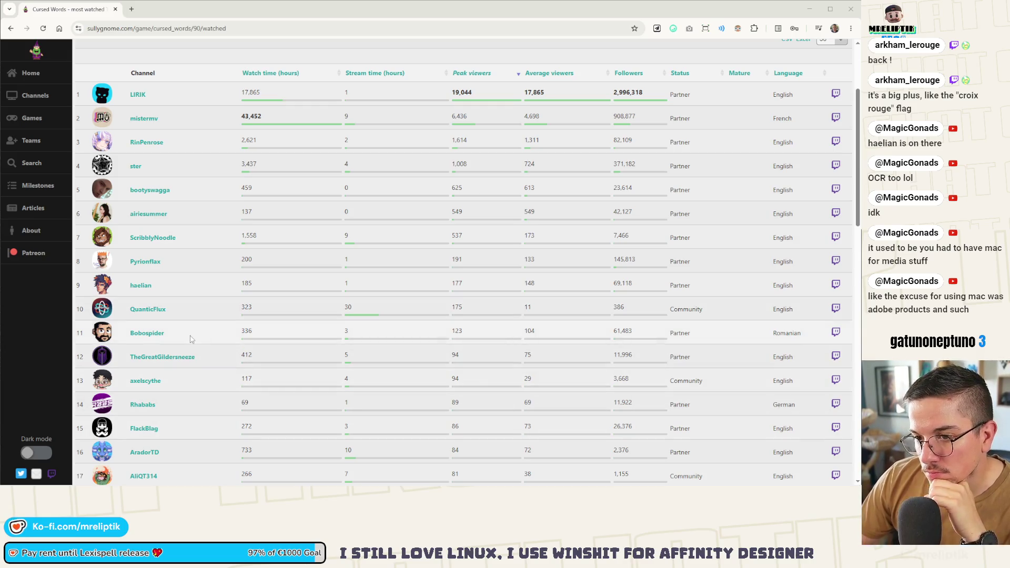
Scroll to the top of the Most watched table and open row 1's Twitch page.
{"action": "scroll", "coordinate": [191, 339], "scroll_direction": "up", "scroll_amount": 3}
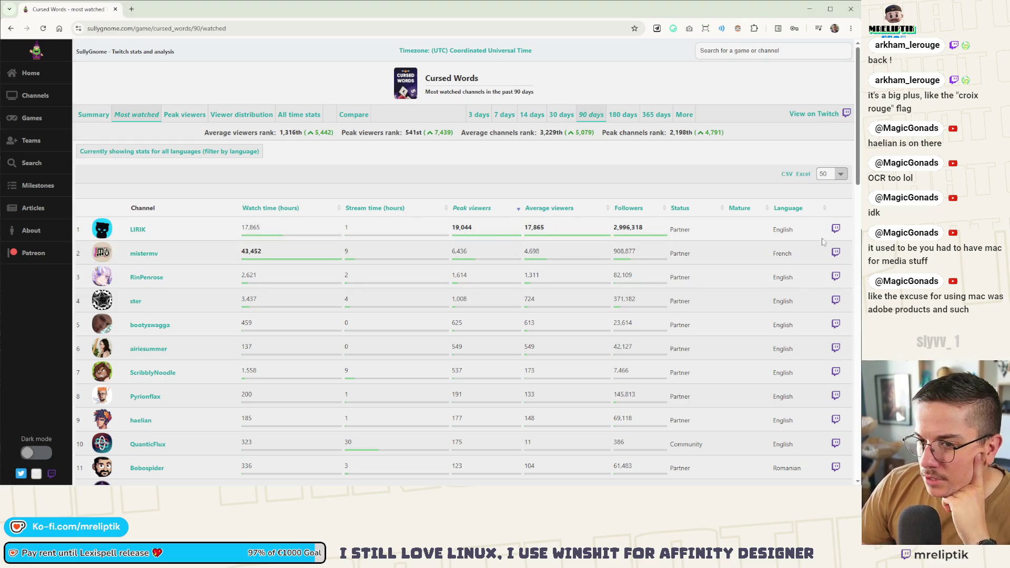
{"action": "left_click", "coordinate": [836, 228]}
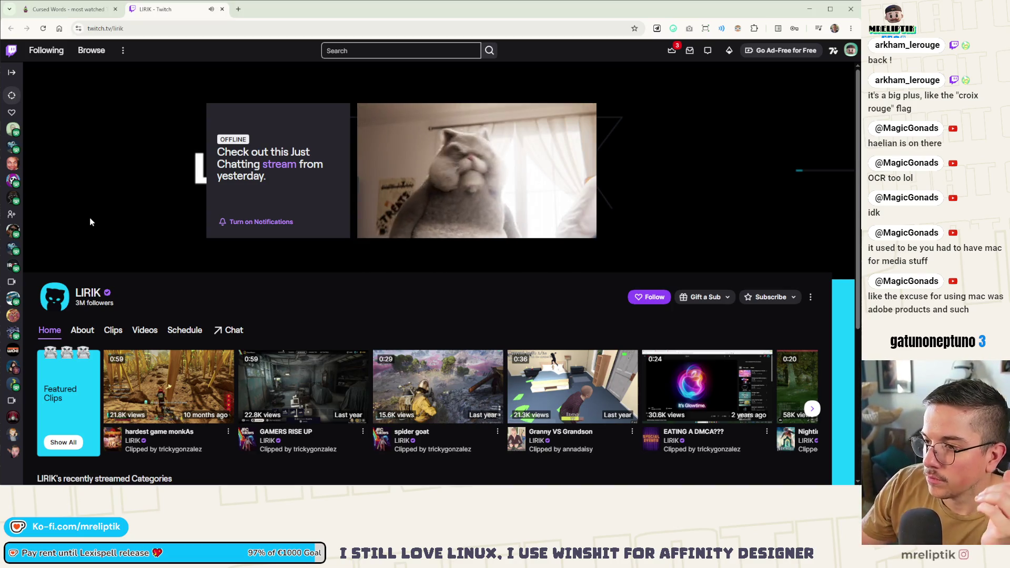
Pause the offline video, view the About section and follow the Twitter link to X.
{"action": "mouse_move", "coordinate": [376, 137]}
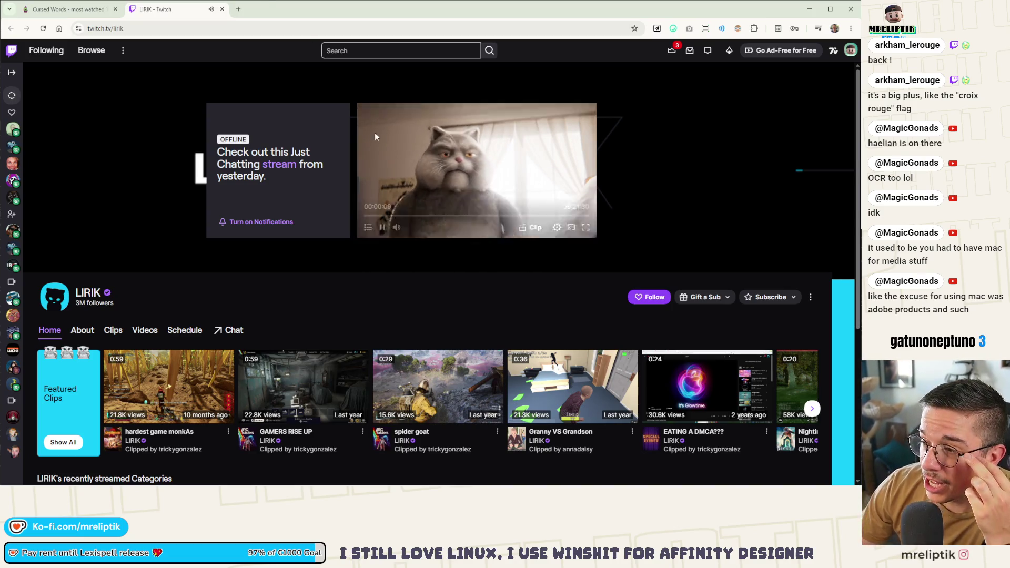
{"action": "left_click", "coordinate": [382, 227]}
{"action": "left_click", "coordinate": [82, 329]}
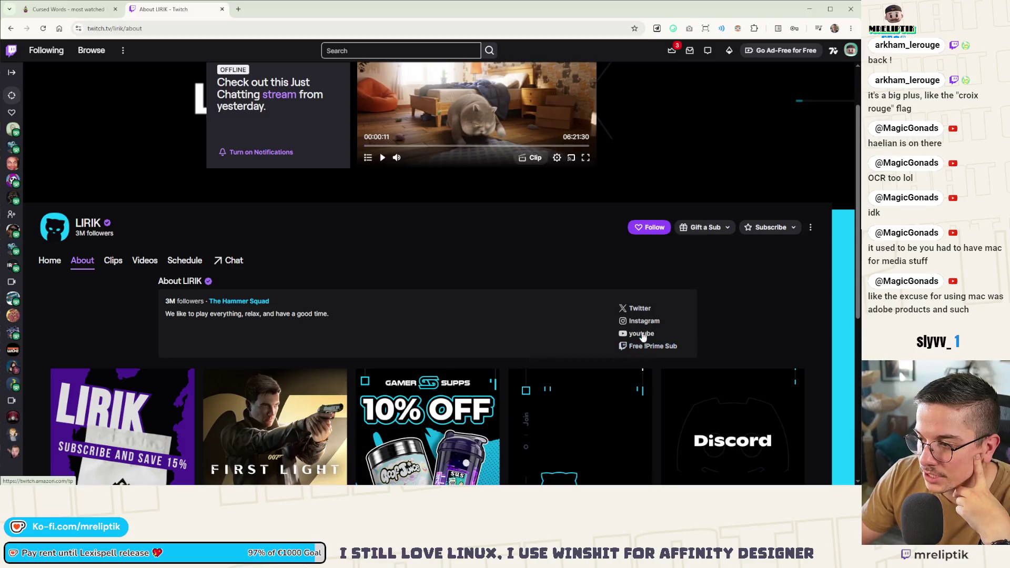
{"action": "left_click", "coordinate": [635, 311]}
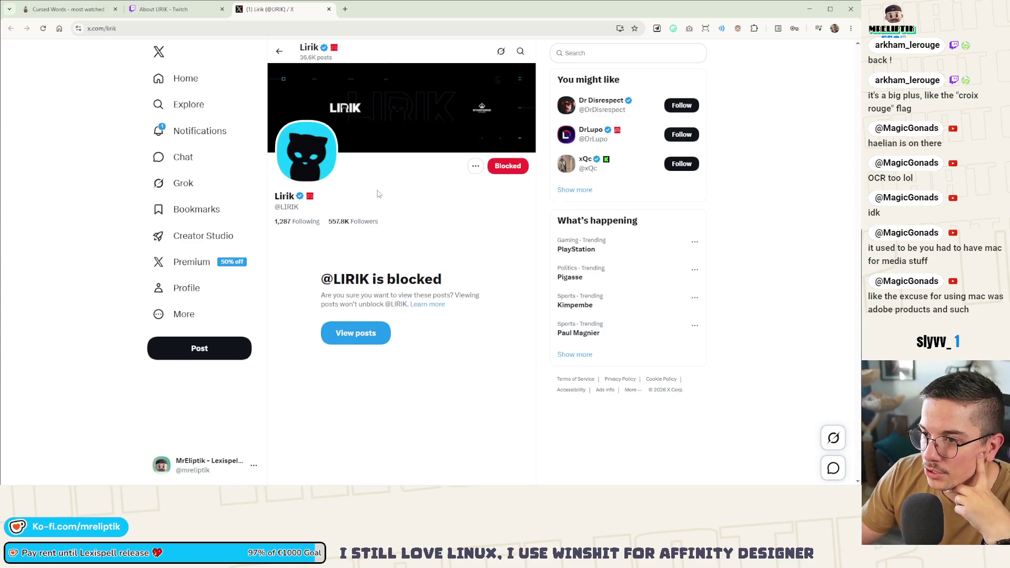
Unblock the streamer on X, copy their business inquiries e-mail, and close the X profile tab.
{"action": "left_click", "coordinate": [505, 167]}
{"action": "left_click", "coordinate": [439, 272]}
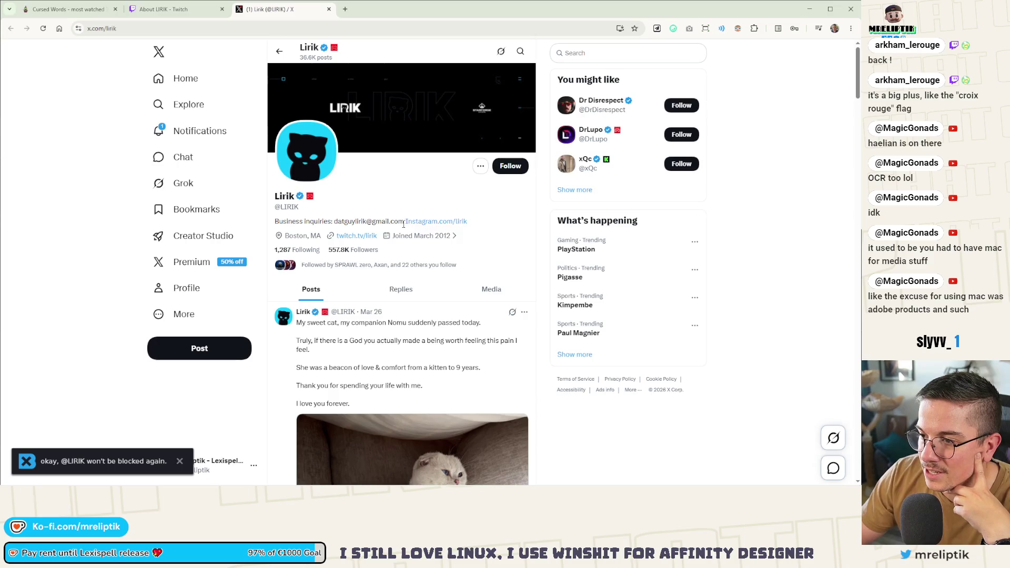
{"action": "left_click_drag", "start_coordinate": [404, 223], "coordinate": [339, 225]}
{"action": "right_click", "coordinate": [337, 230]}
{"action": "left_click", "coordinate": [353, 238]}
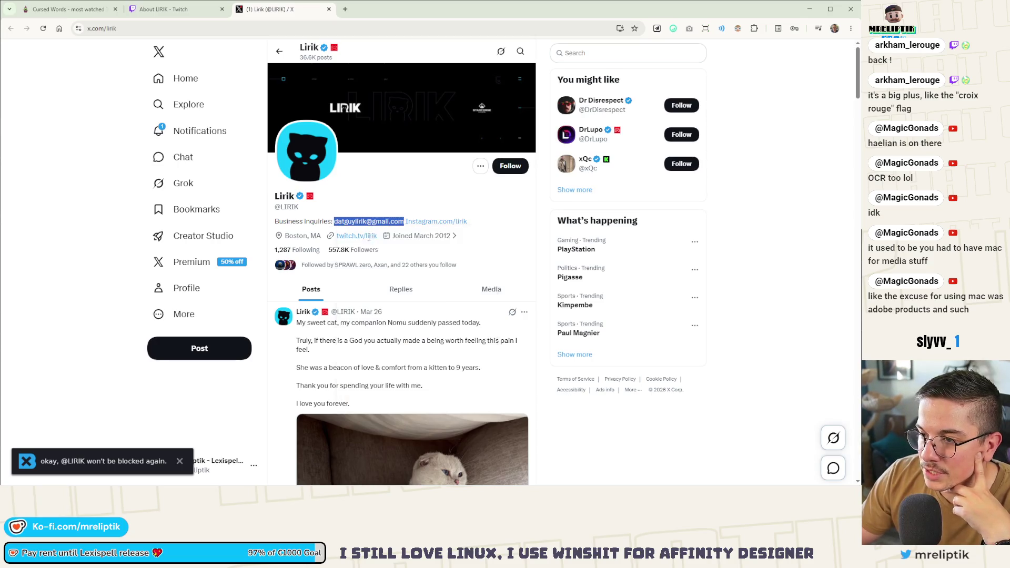
{"action": "key", "text": "alt+Tab"}
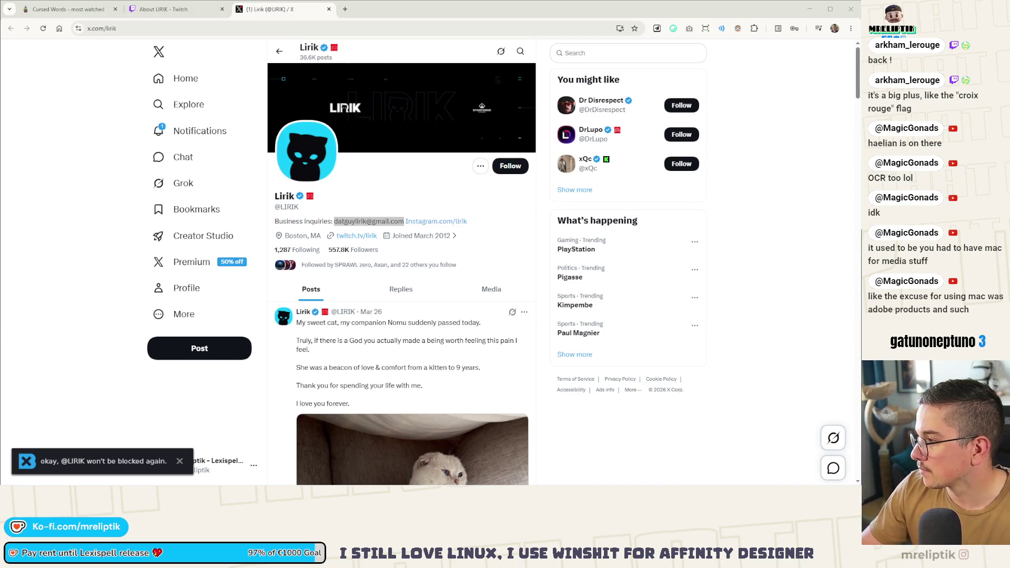
{"action": "middle_click", "coordinate": [268, 9]}
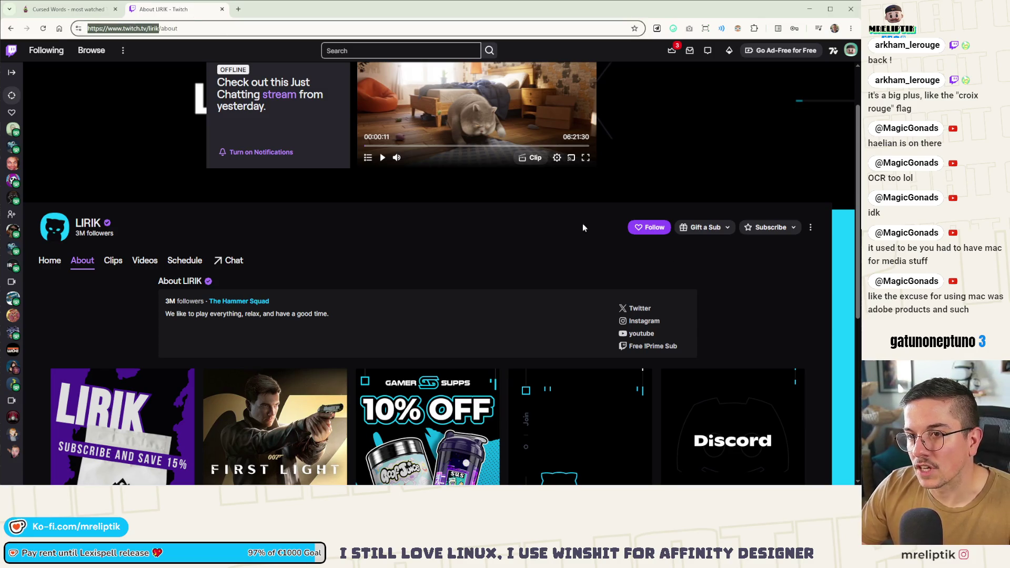
Close the Twitch About tab and the SullyGnome page to return to the Godot editor.
{"action": "key", "text": "ctrl+w"}
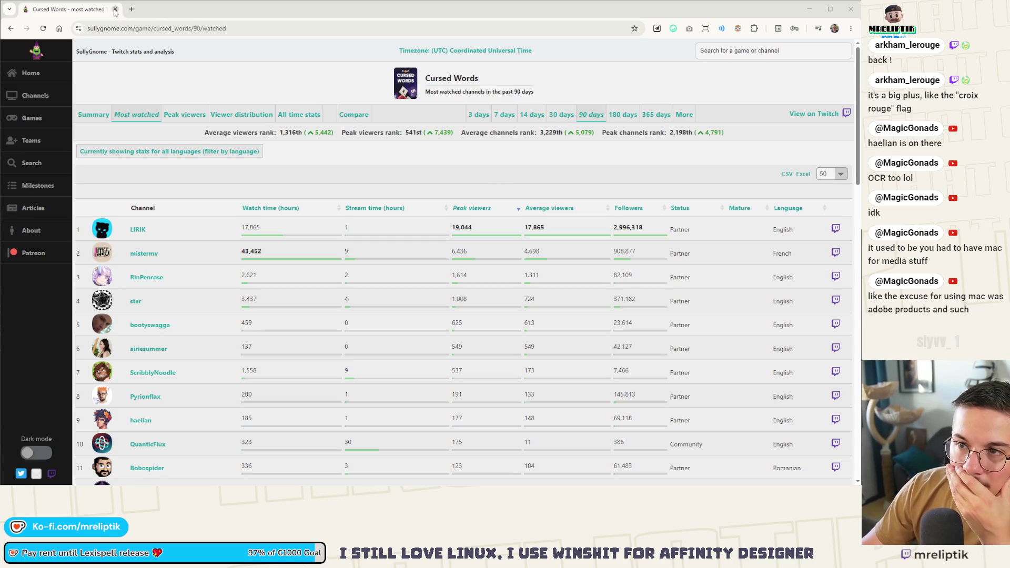
{"action": "left_click", "coordinate": [115, 9]}
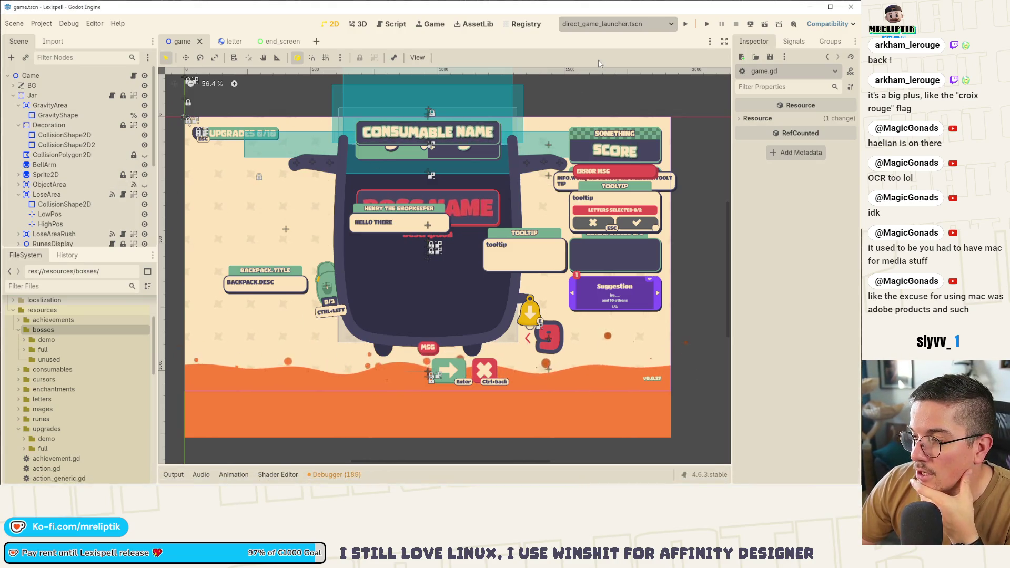
Switch to the Registry main screen and open upgrades_registry.tres through File > Open.
{"action": "left_click", "coordinate": [506, 25]}
{"action": "left_click", "coordinate": [182, 58]}
{"action": "left_click", "coordinate": [181, 58]}
{"action": "left_click", "coordinate": [169, 58]}
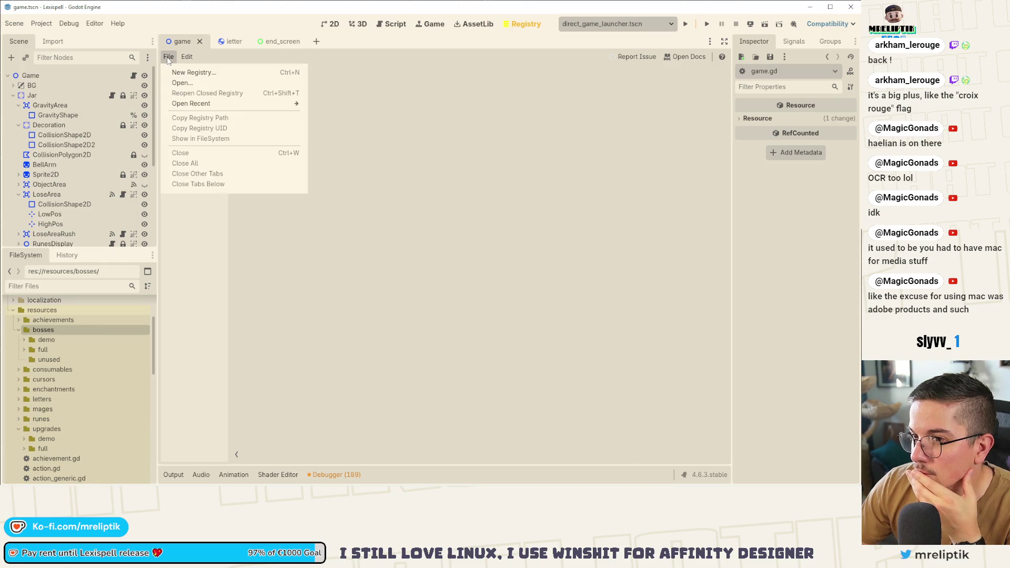
{"action": "mouse_move", "coordinate": [214, 104]}
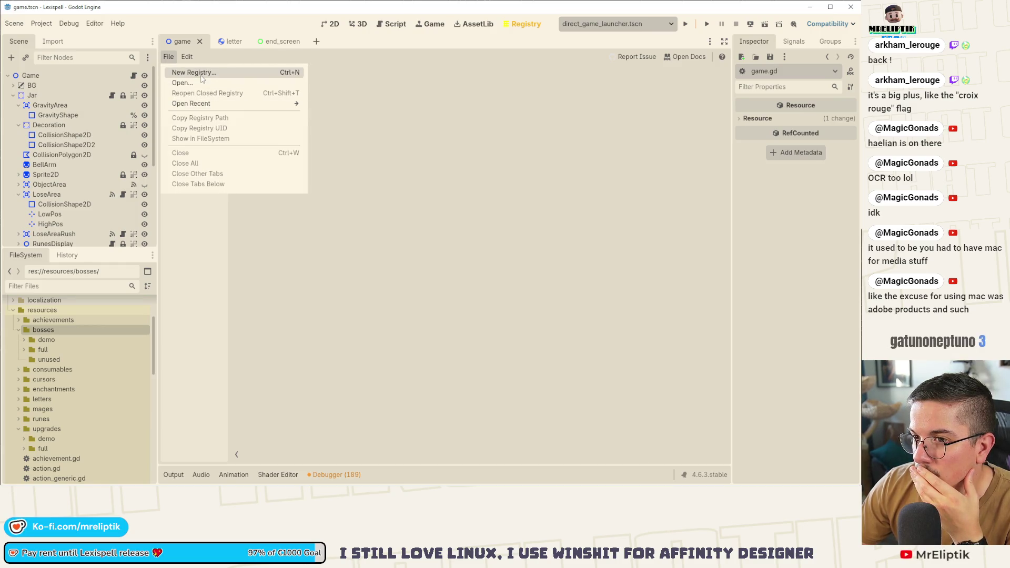
{"action": "left_click", "coordinate": [182, 82]}
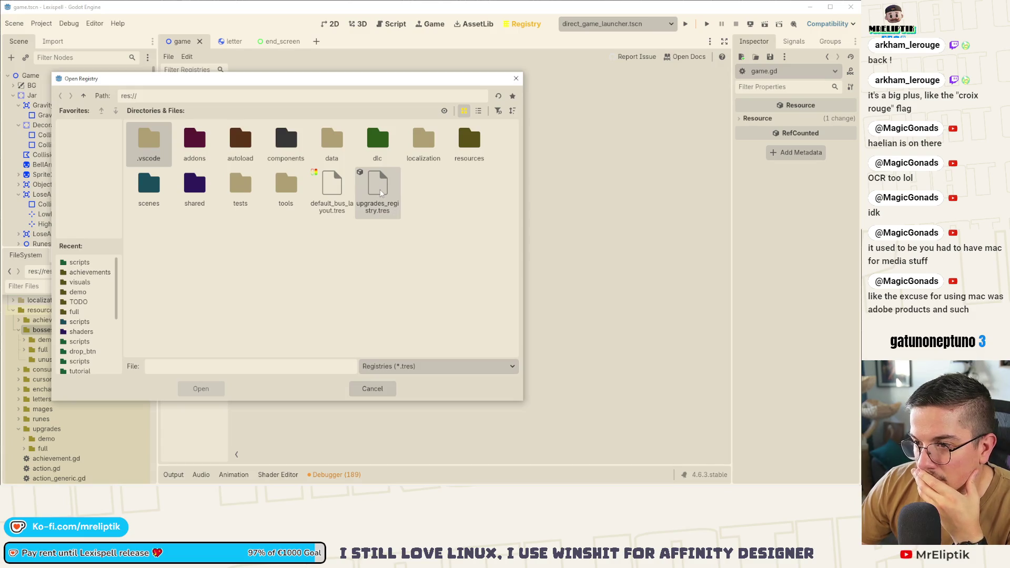
{"action": "double_click", "coordinate": [385, 203]}
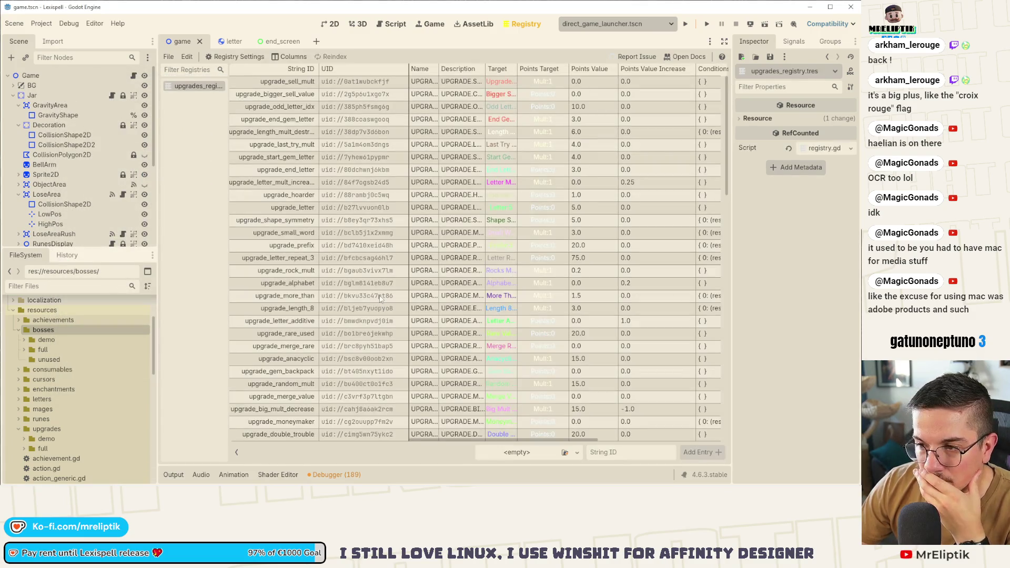
Open the Registry Settings and save them.
{"action": "scroll", "coordinate": [284, 352], "scroll_direction": "up", "scroll_amount": 5}
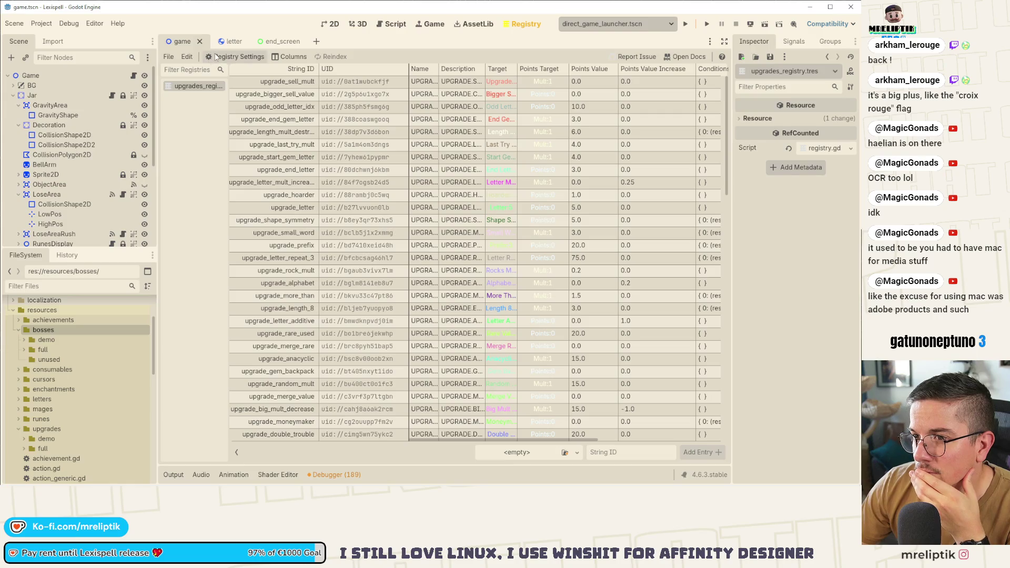
{"action": "left_click", "coordinate": [236, 56]}
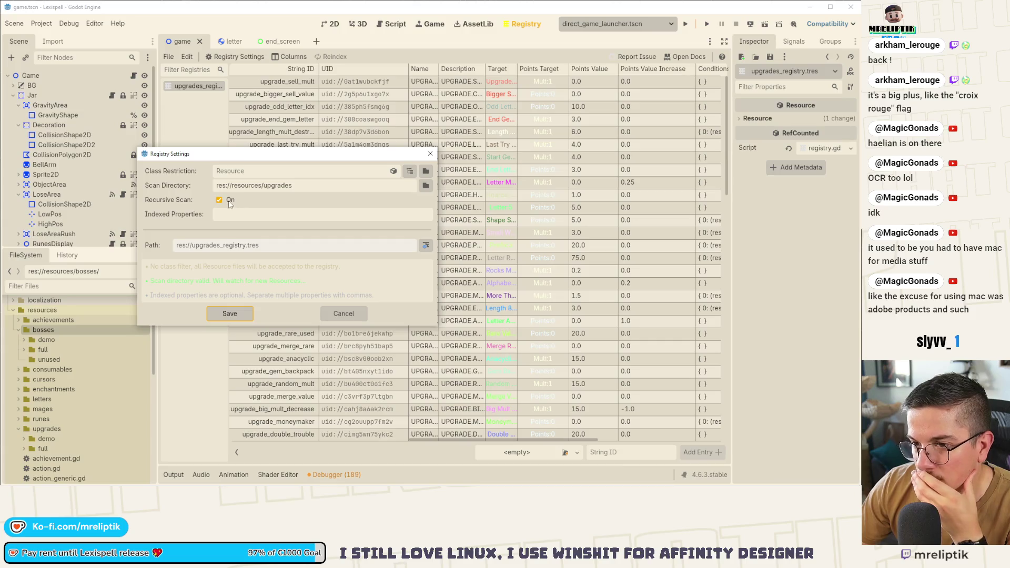
{"action": "left_click", "coordinate": [229, 314]}
Narrow the left dock, collapse the registry sidebar, and sort by Price descending.
{"action": "left_click_drag", "start_coordinate": [157, 129], "coordinate": [80, 111]}
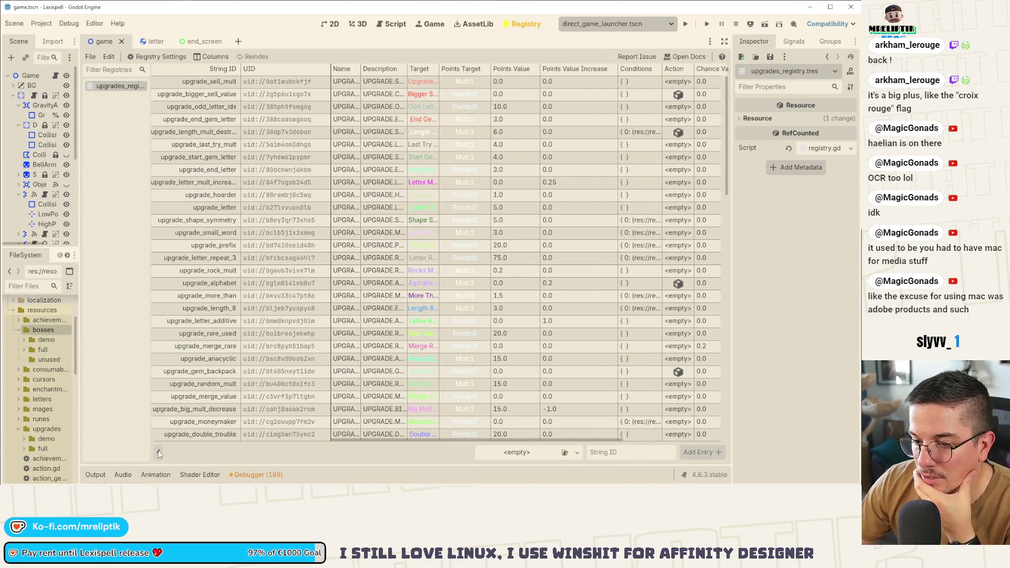
{"action": "left_click", "coordinate": [159, 454]}
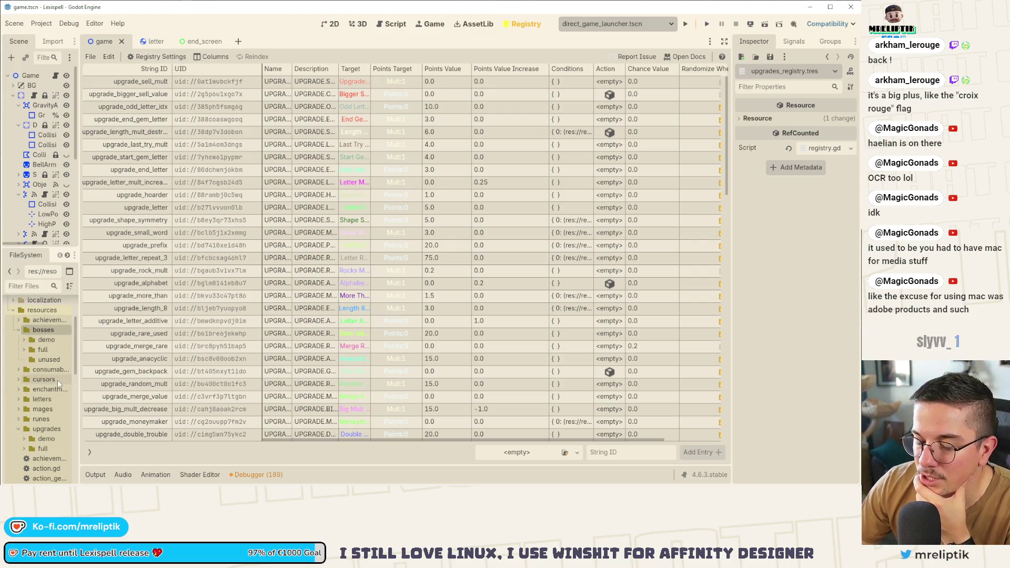
{"action": "mouse_move", "coordinate": [63, 484]}
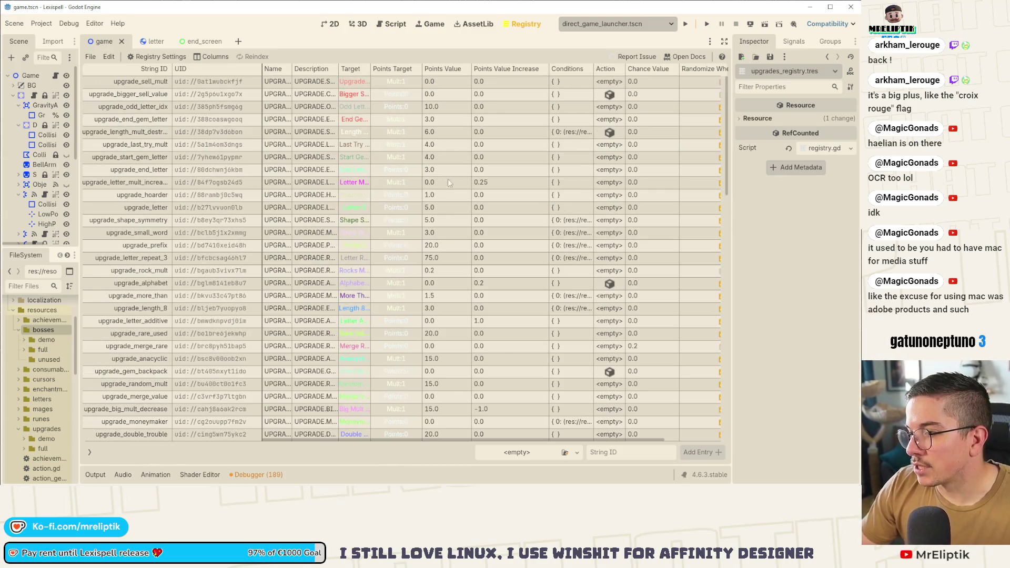
{"action": "left_click_drag", "start_coordinate": [513, 442], "coordinate": [574, 442]}
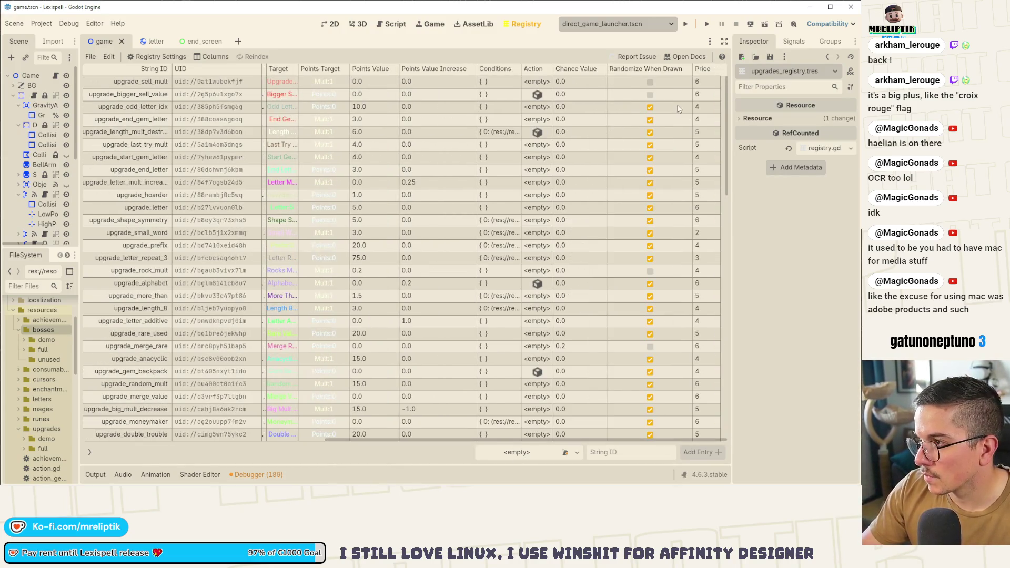
{"action": "left_click", "coordinate": [703, 68]}
{"action": "left_click", "coordinate": [705, 70]}
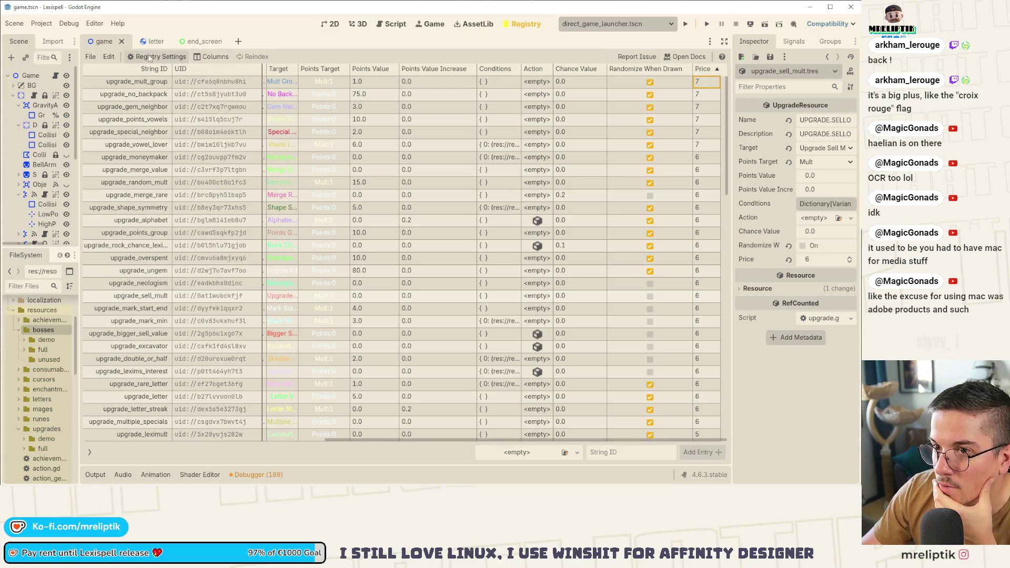
{"action": "left_click", "coordinate": [93, 58]}
{"action": "left_click", "coordinate": [92, 58]}
{"action": "left_click", "coordinate": [110, 57]}
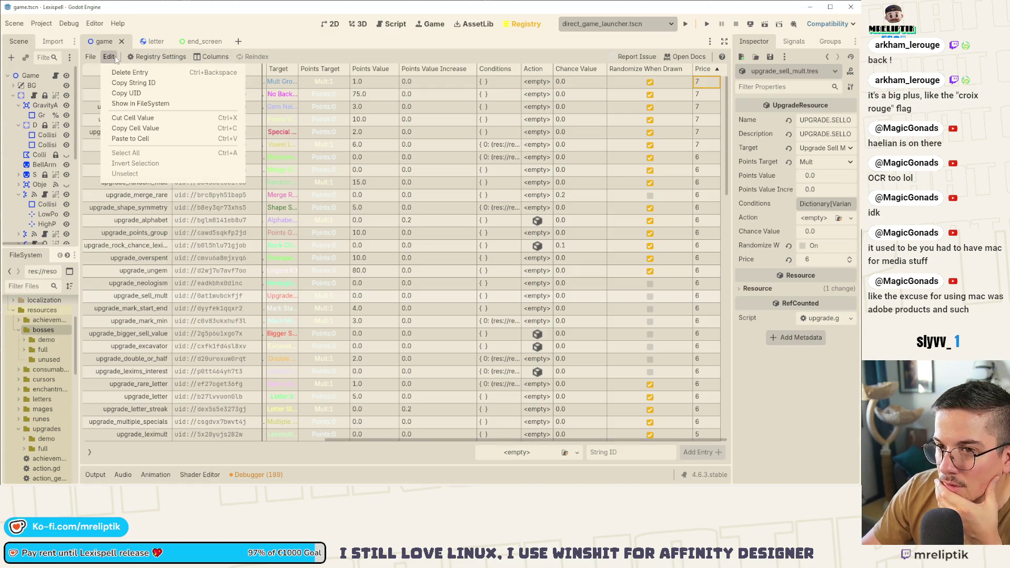
{"action": "left_click", "coordinate": [217, 58]}
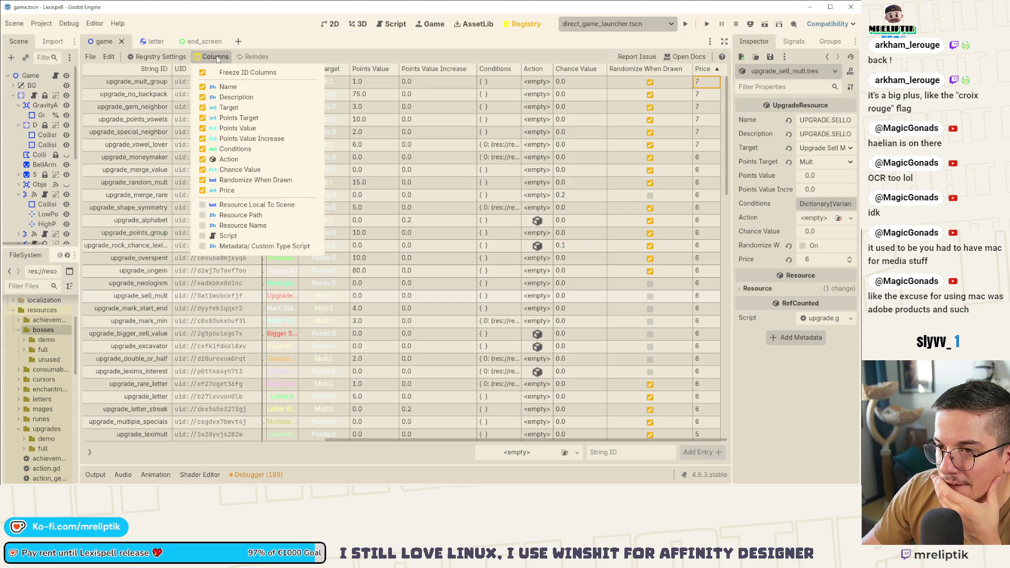
{"action": "left_click", "coordinate": [318, 53]}
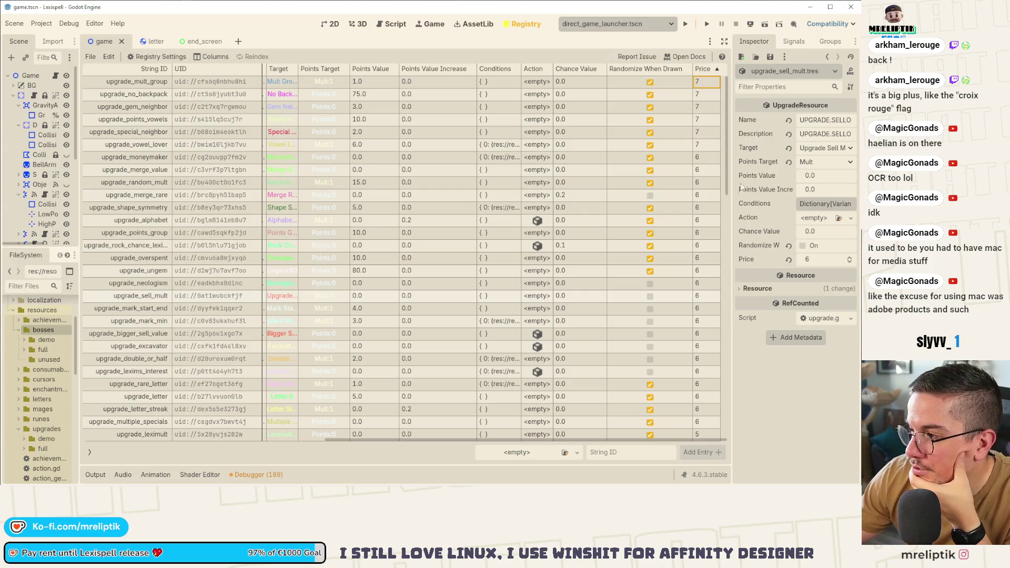
{"action": "left_click", "coordinate": [706, 82]}
{"action": "left_click", "coordinate": [704, 82]}
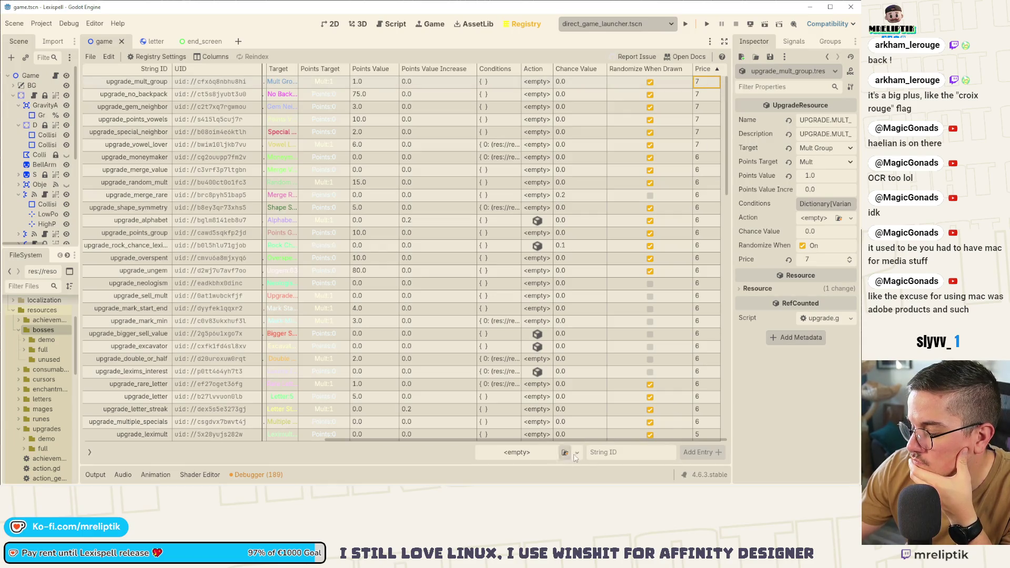
{"action": "left_click", "coordinate": [577, 452]}
{"action": "left_click", "coordinate": [353, 459]}
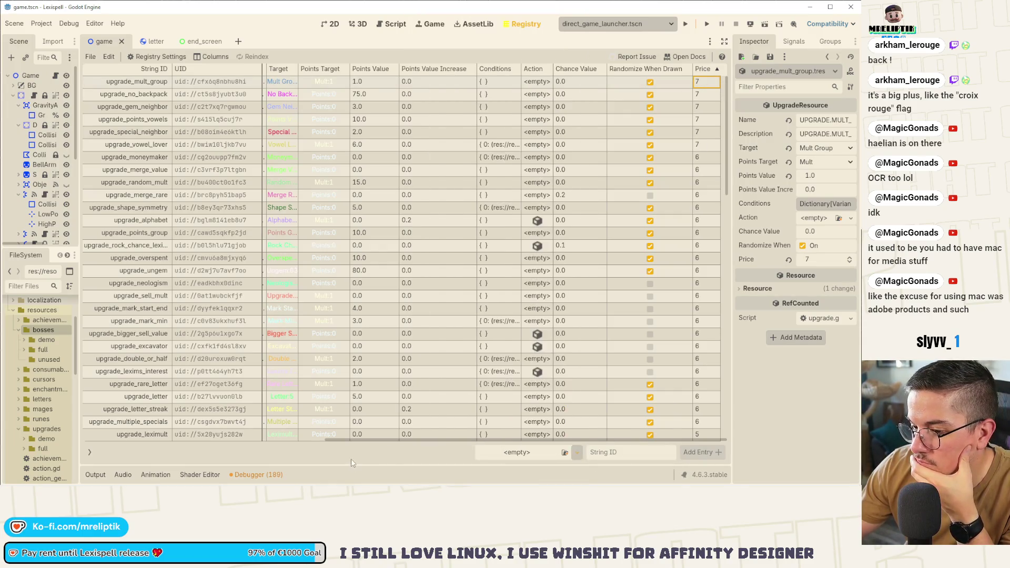
{"action": "left_click", "coordinate": [83, 475]}
{"action": "left_click", "coordinate": [84, 475]}
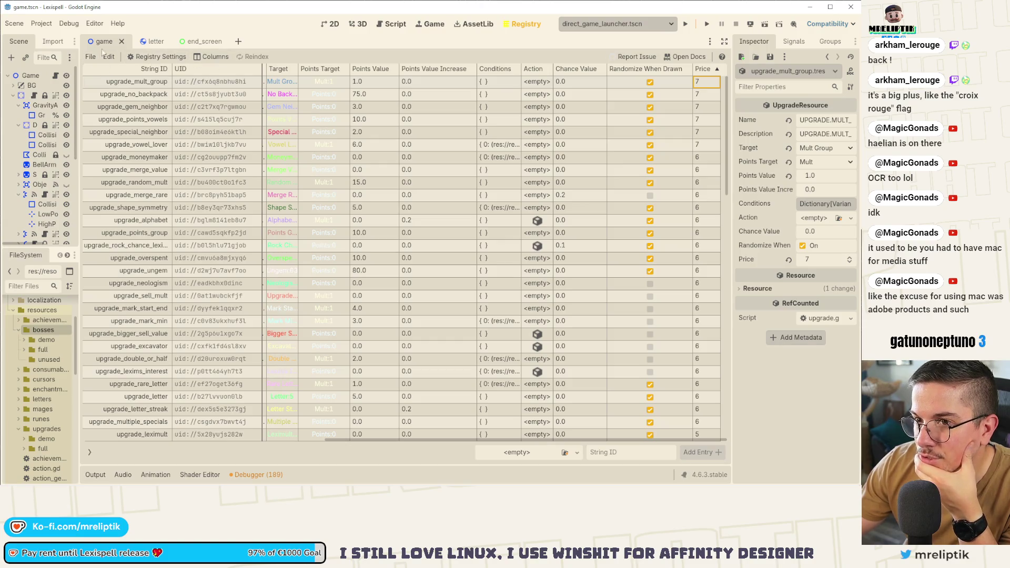
{"action": "left_click", "coordinate": [91, 453]}
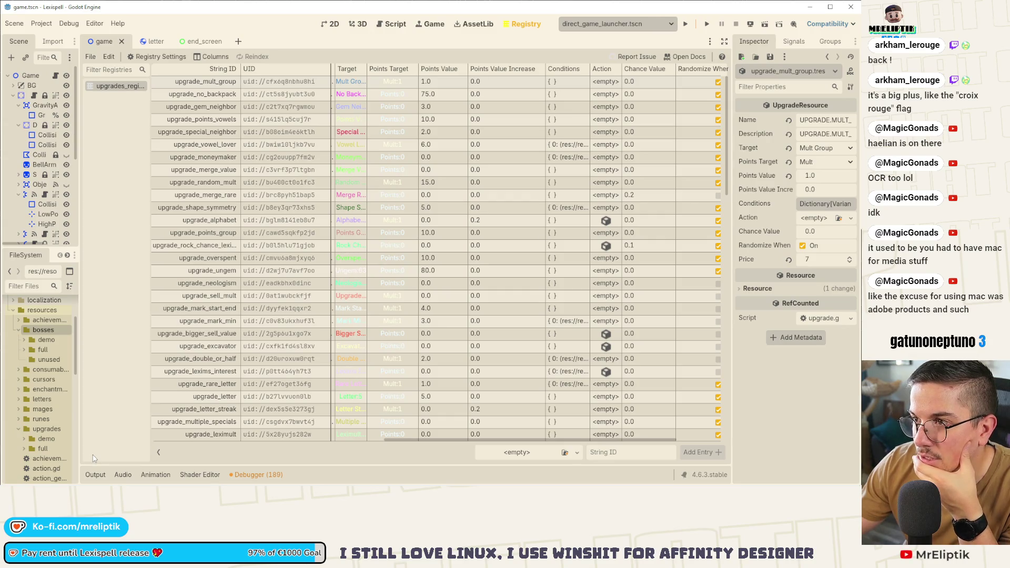
{"action": "left_click", "coordinate": [158, 453]}
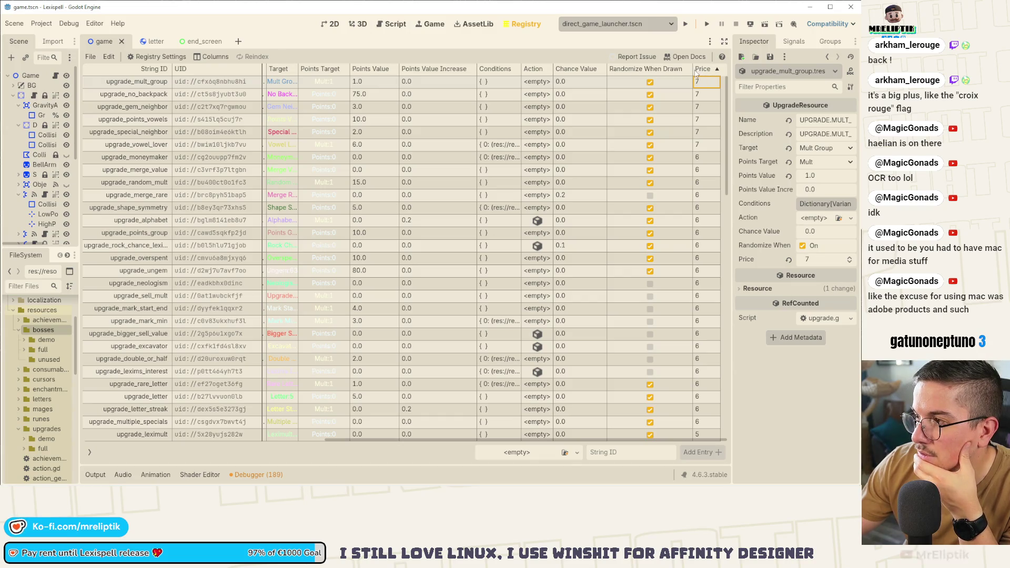
{"action": "scroll", "coordinate": [631, 105], "scroll_direction": "down", "scroll_amount": 15}
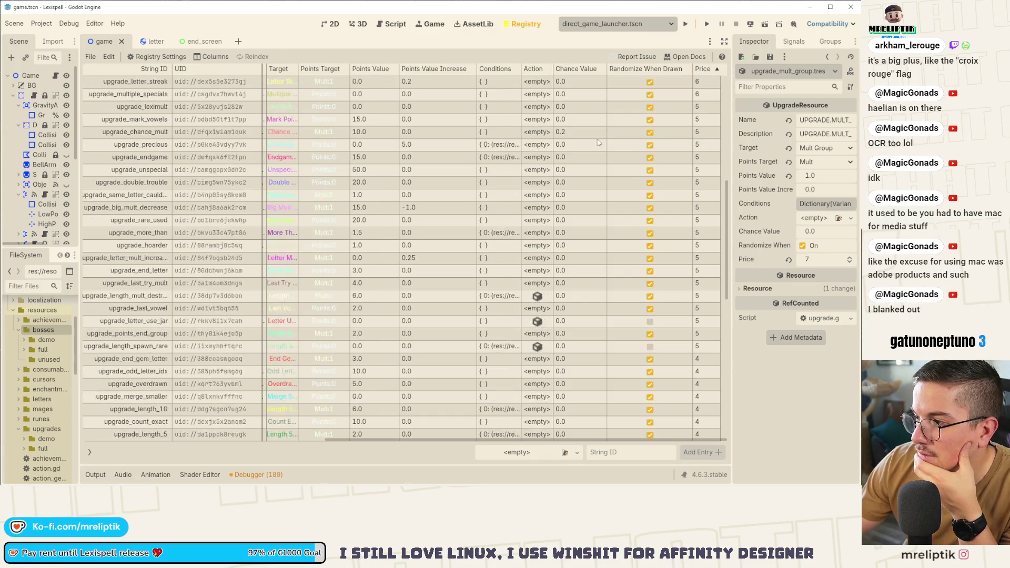
{"action": "scroll", "coordinate": [596, 142], "scroll_direction": "down", "scroll_amount": 2}
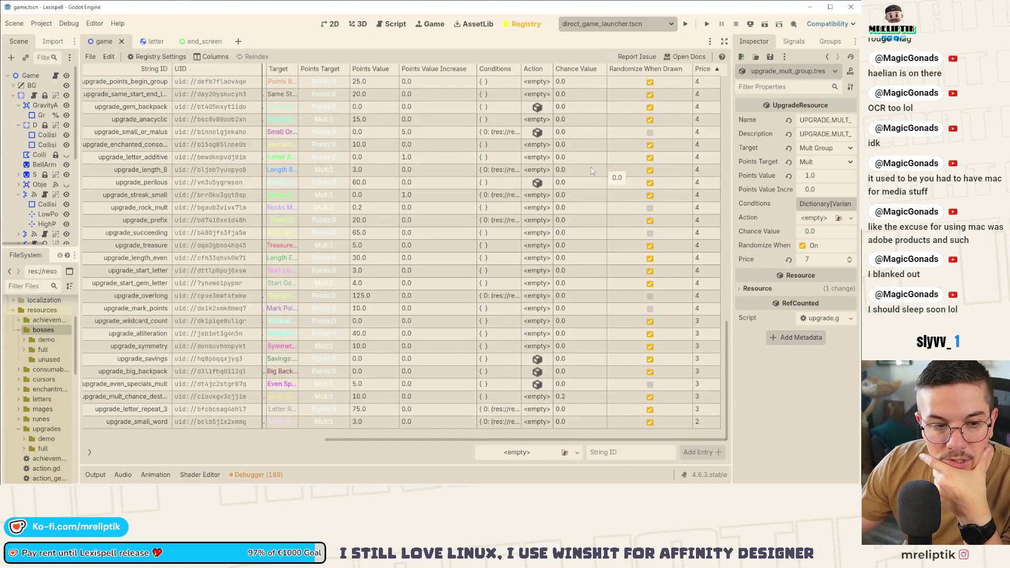
{"action": "scroll", "coordinate": [593, 170], "scroll_direction": "up", "scroll_amount": 10}
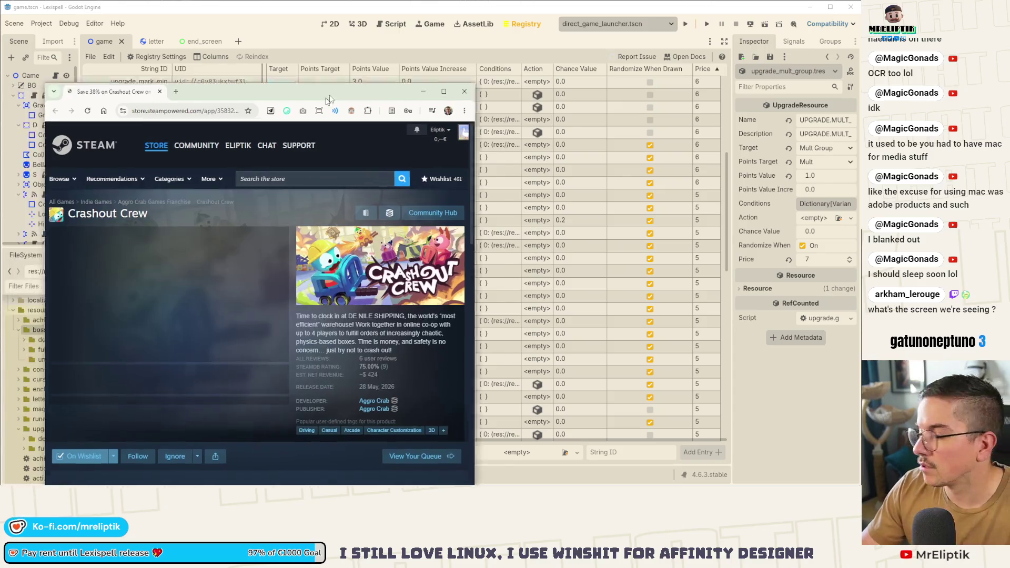
Bring up the Crashout Crew Steam page, view its trailer enlarged, then close the viewer.
{"action": "key", "text": "super+Up"}
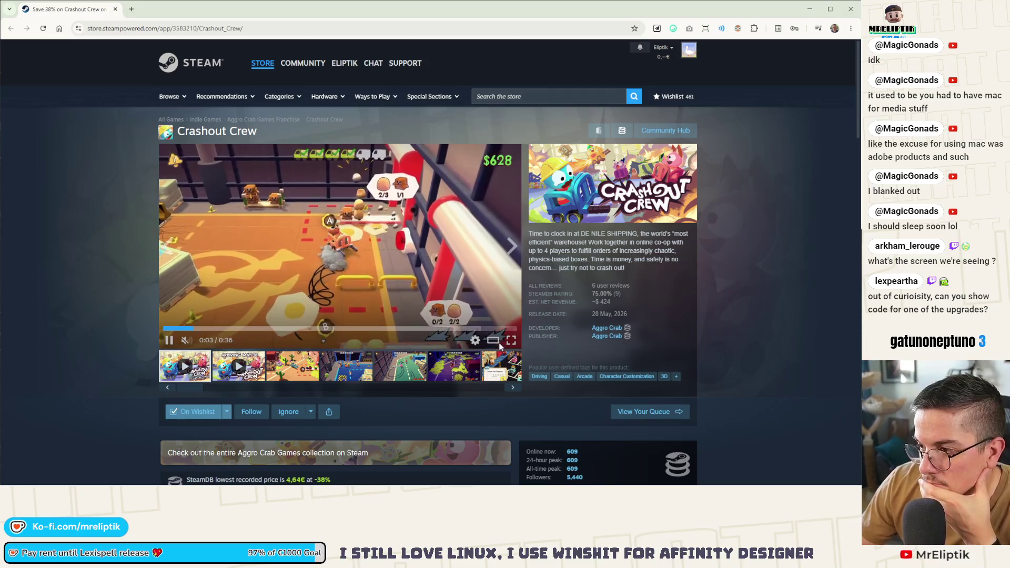
{"action": "left_click", "coordinate": [495, 341]}
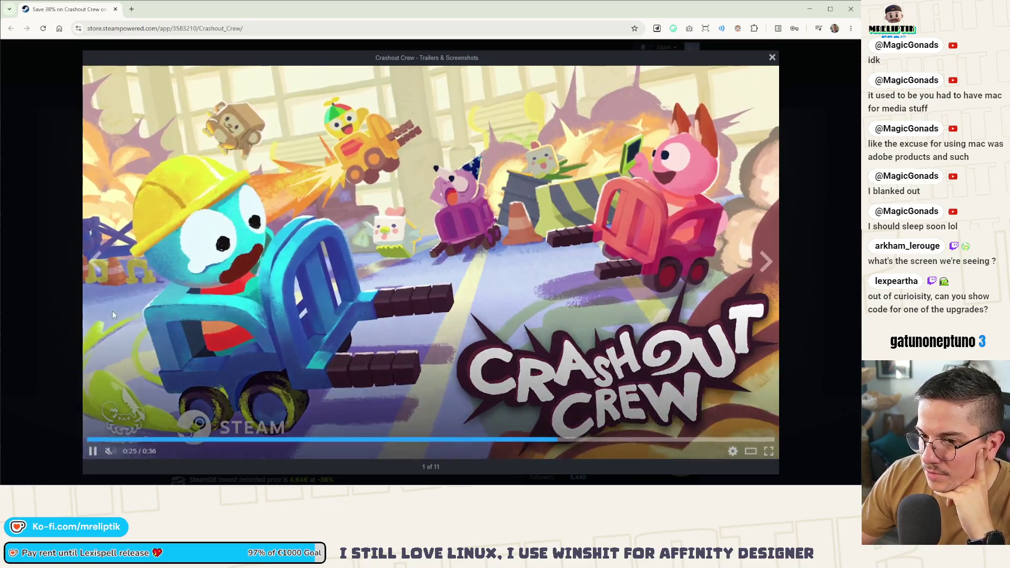
{"action": "key", "text": "Escape"}
{"action": "scroll", "coordinate": [471, 334], "scroll_direction": "down", "scroll_amount": 4}
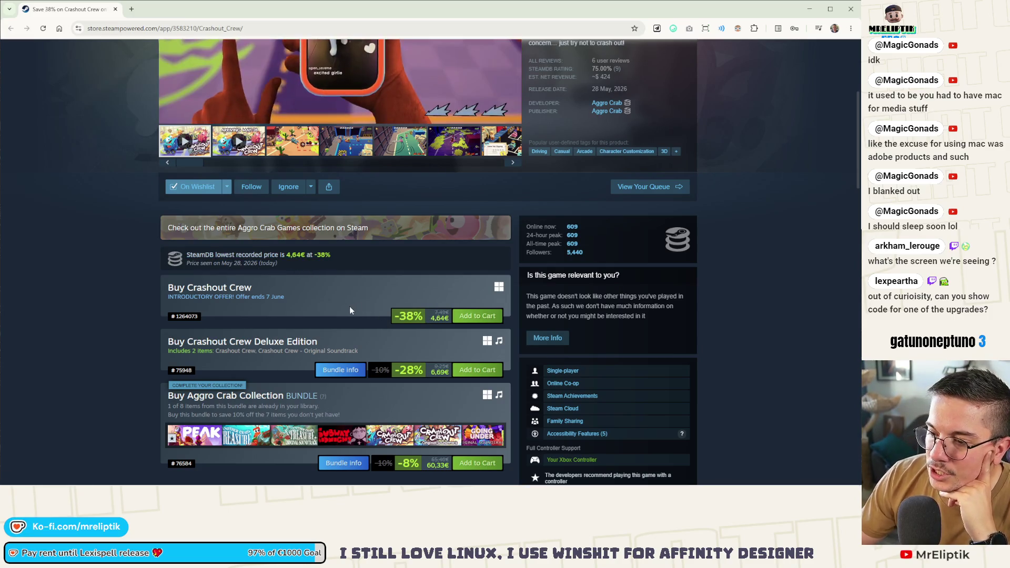
Scroll the Crashout Crew page down past the Buy sections to Recent Events and About This Game.
{"action": "scroll", "coordinate": [360, 321], "scroll_direction": "up", "scroll_amount": 2}
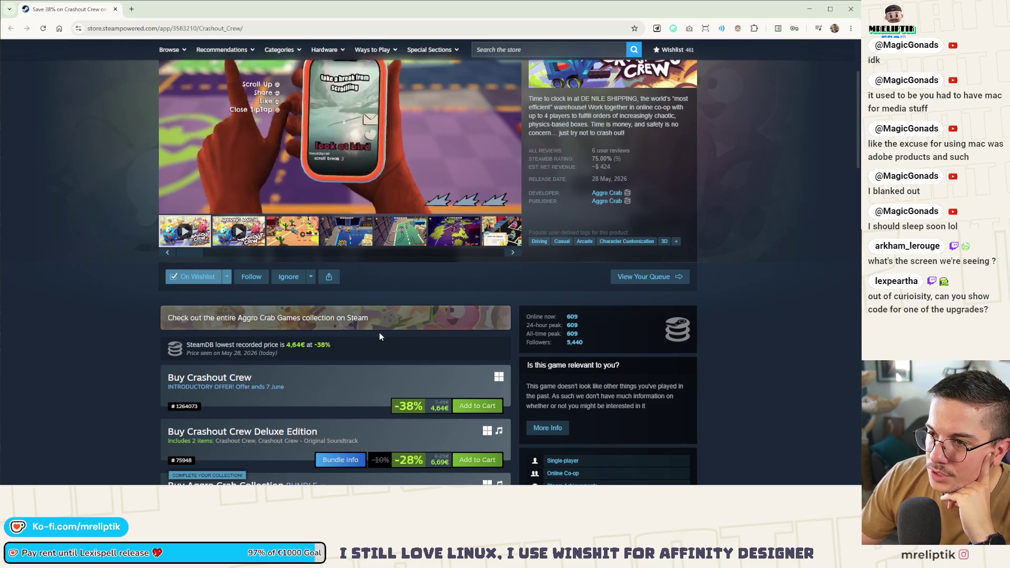
{"action": "scroll", "coordinate": [380, 337], "scroll_direction": "up", "scroll_amount": 1}
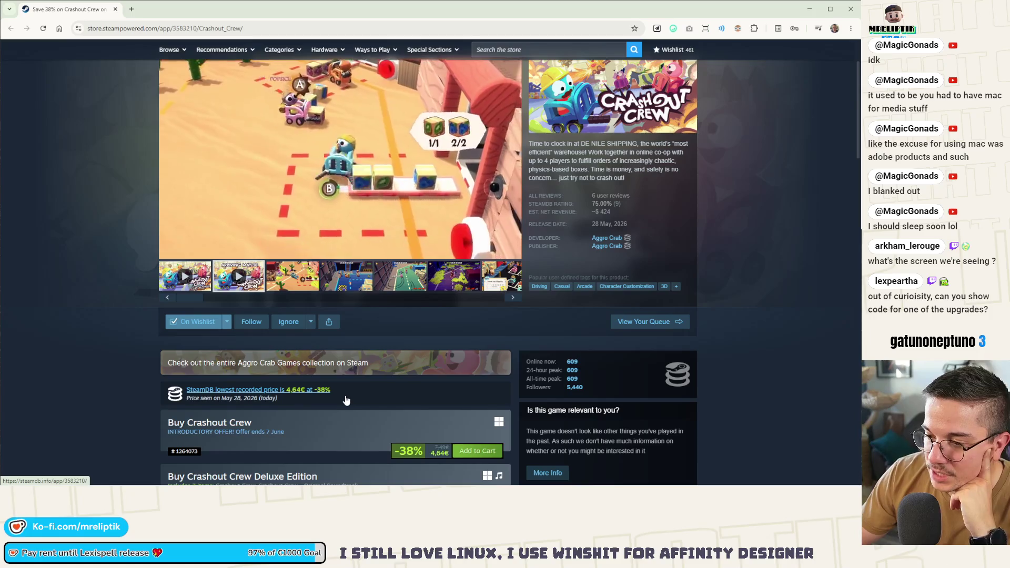
{"action": "scroll", "coordinate": [346, 400], "scroll_direction": "down", "scroll_amount": 2}
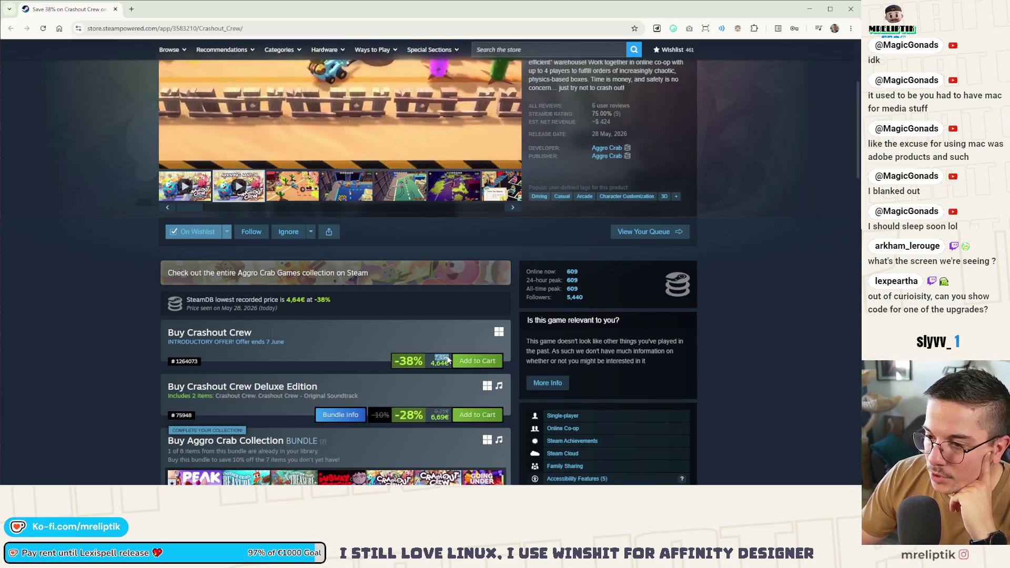
{"action": "scroll", "coordinate": [447, 355], "scroll_direction": "up", "scroll_amount": 3}
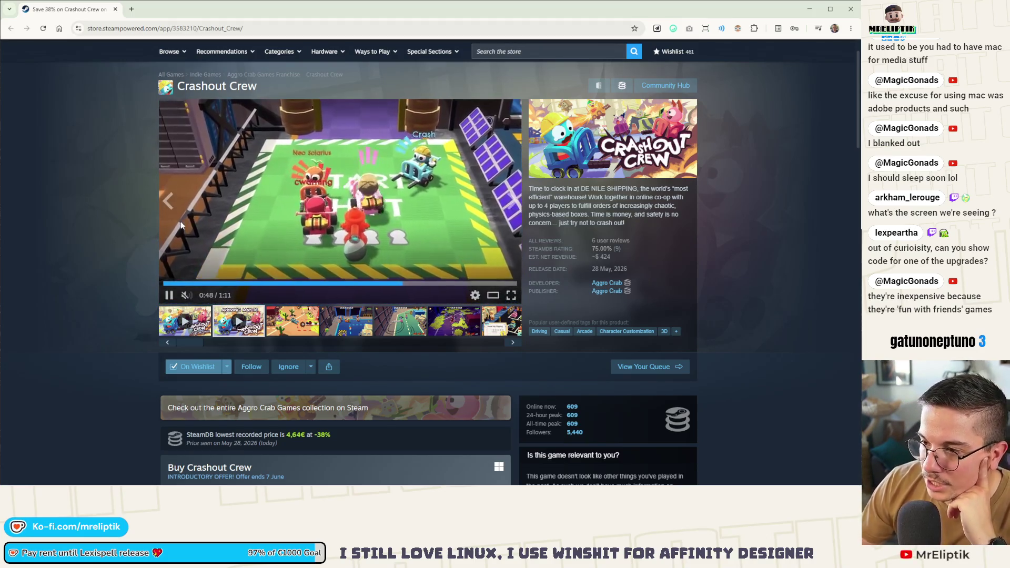
{"action": "scroll", "coordinate": [130, 295], "scroll_direction": "down", "scroll_amount": 2}
{"action": "scroll", "coordinate": [131, 287], "scroll_direction": "down", "scroll_amount": 2}
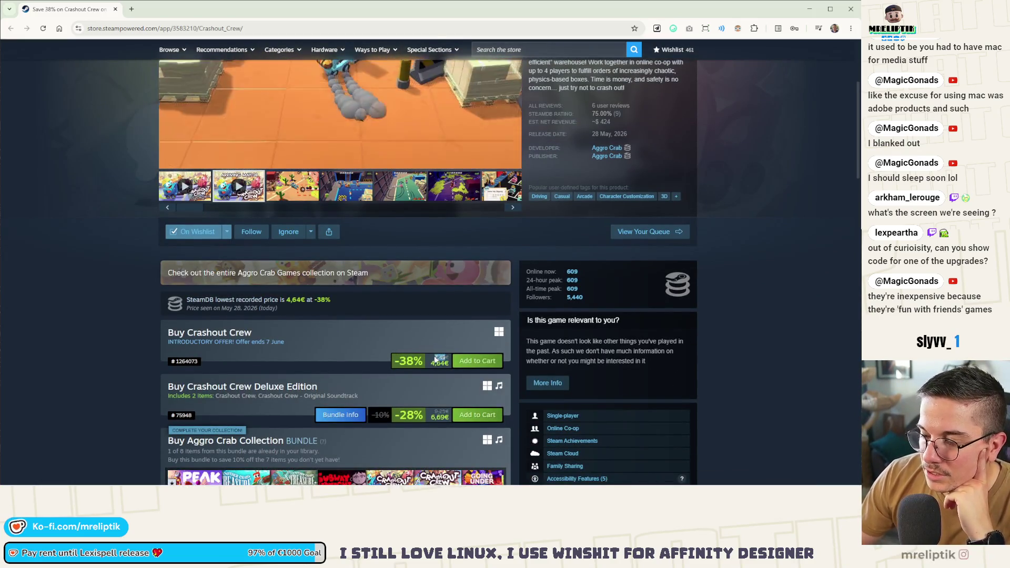
{"action": "scroll", "coordinate": [118, 313], "scroll_direction": "up", "scroll_amount": 3}
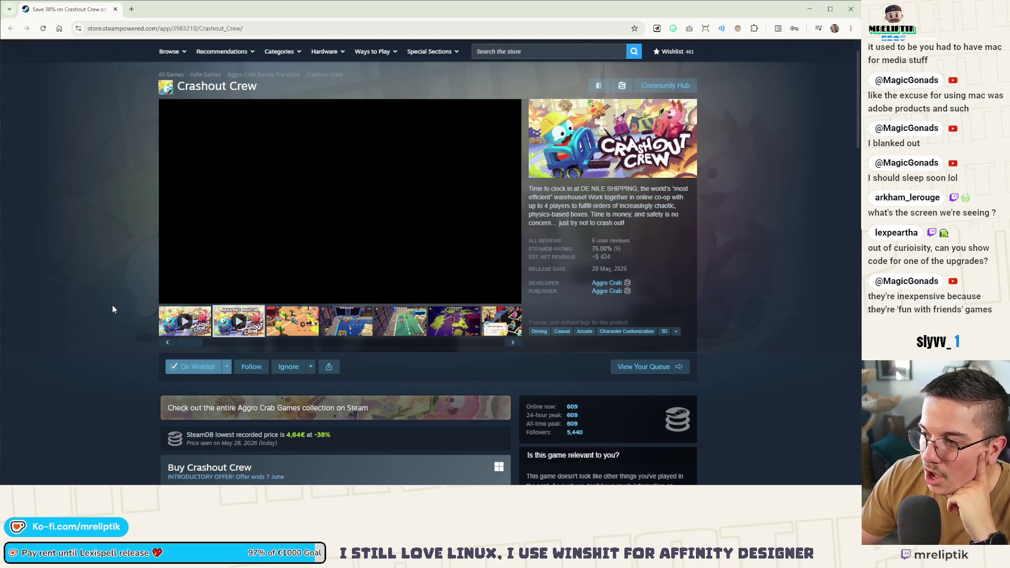
{"action": "scroll", "coordinate": [193, 344], "scroll_direction": "down", "scroll_amount": 4}
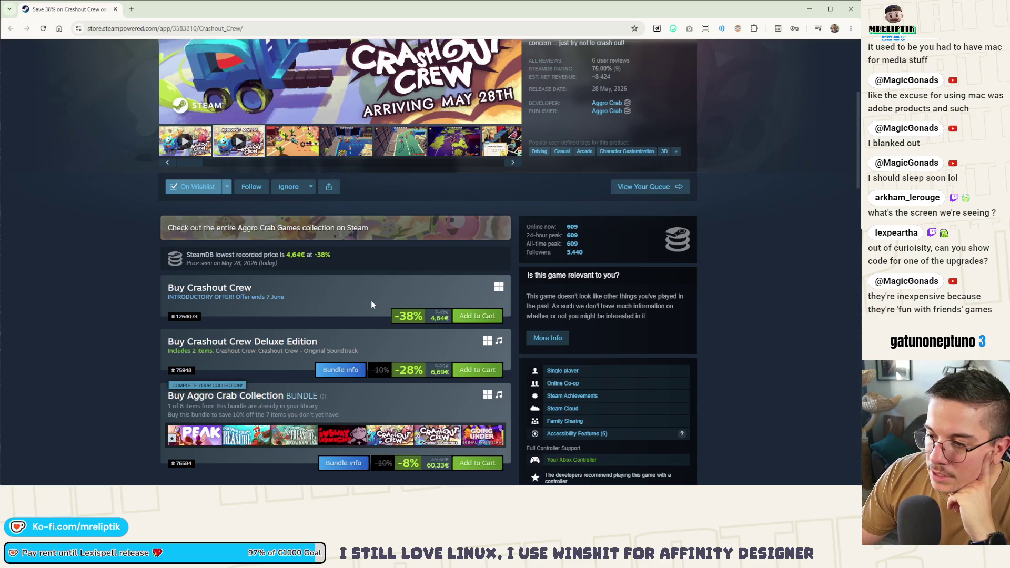
{"action": "scroll", "coordinate": [348, 334], "scroll_direction": "down", "scroll_amount": 3}
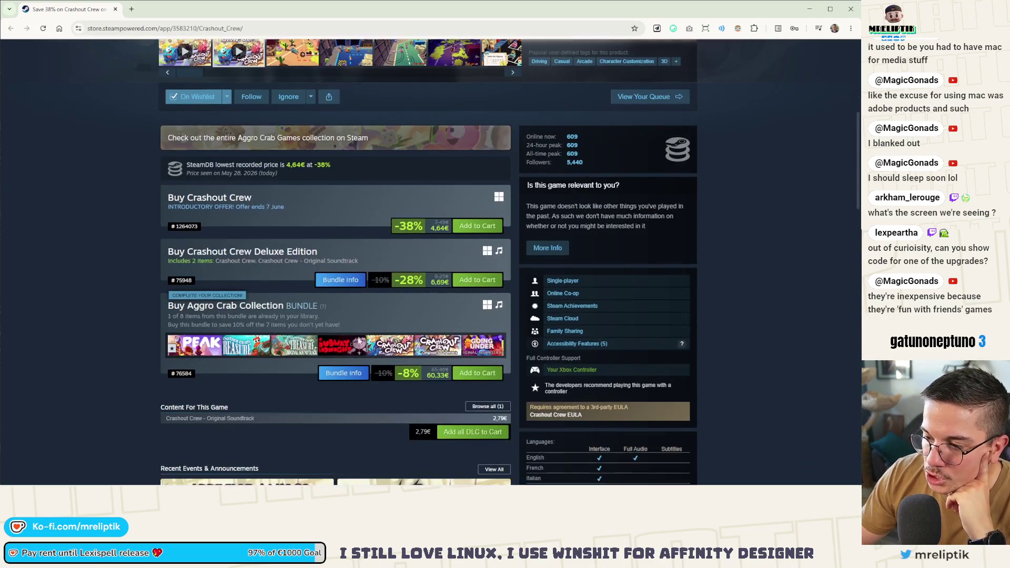
{"action": "scroll", "coordinate": [324, 350], "scroll_direction": "down", "scroll_amount": 2}
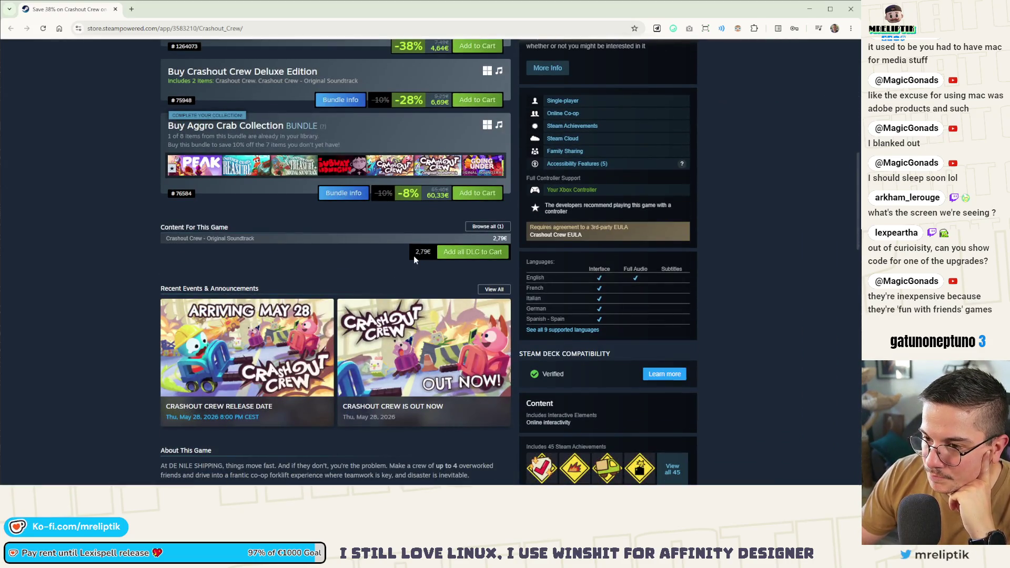
{"action": "scroll", "coordinate": [414, 256], "scroll_direction": "down", "scroll_amount": 2}
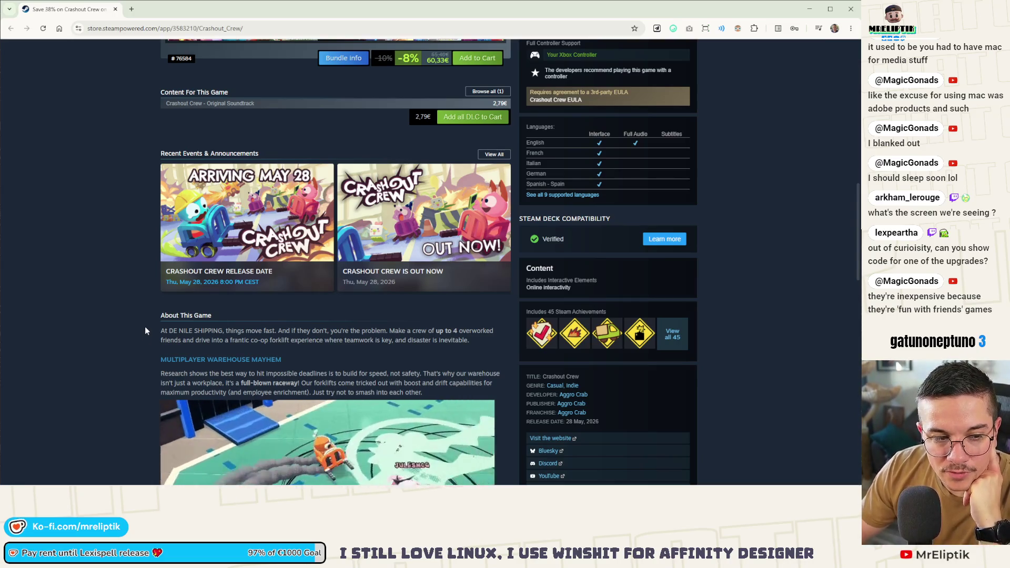
Scroll down the Crashout Crew page to the More Like This recommendations.
{"action": "scroll", "coordinate": [145, 330], "scroll_direction": "down", "scroll_amount": 4}
{"action": "scroll", "coordinate": [145, 334], "scroll_direction": "down", "scroll_amount": 8}
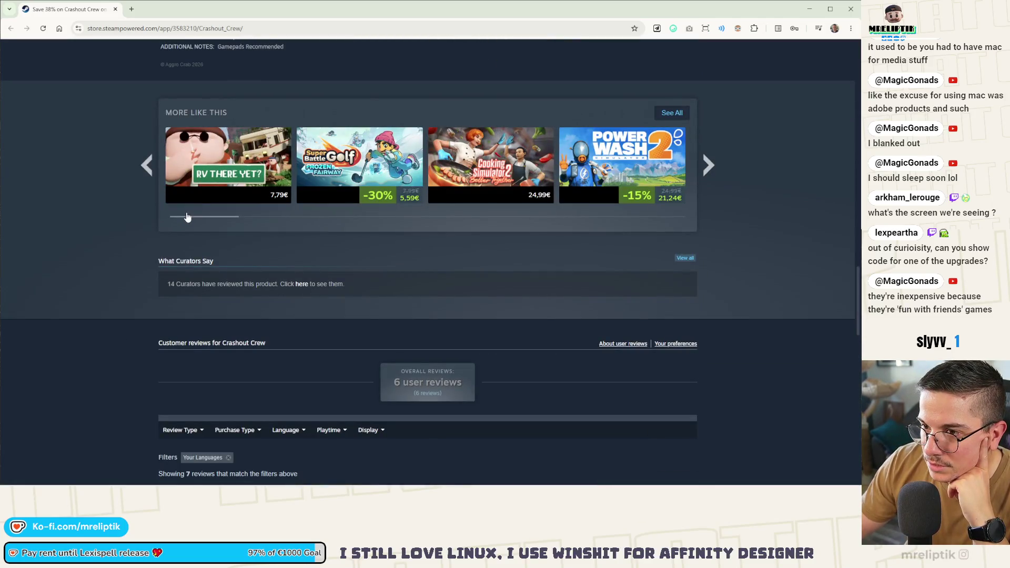
{"action": "mouse_move", "coordinate": [354, 168]}
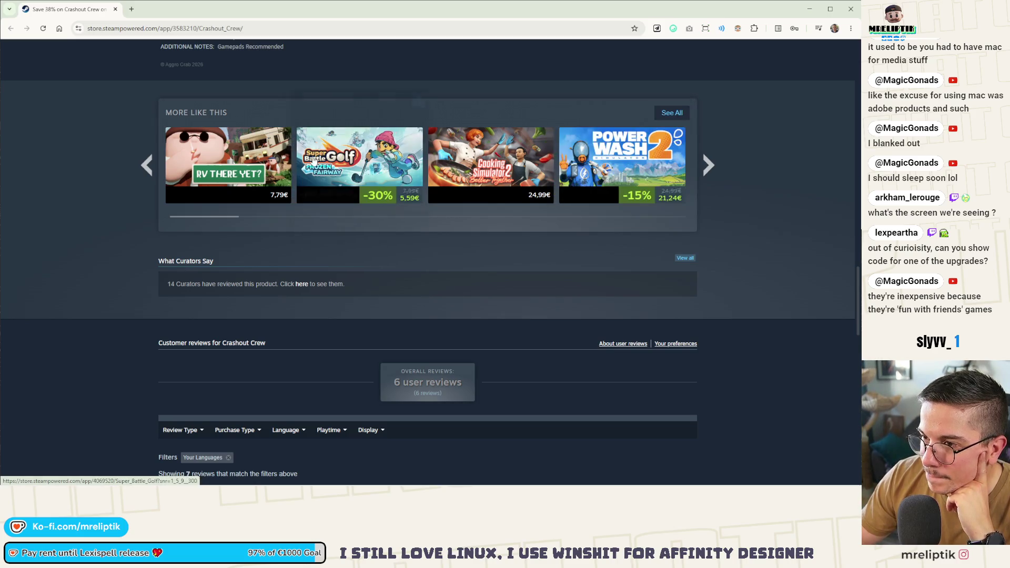
{"action": "scroll", "coordinate": [223, 196], "scroll_direction": "up", "scroll_amount": 20}
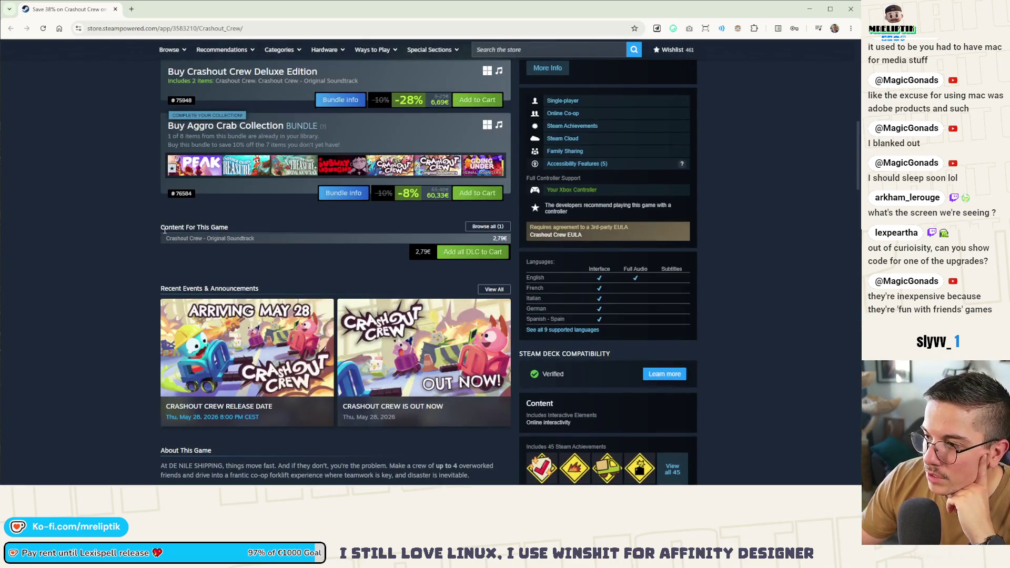
{"action": "scroll", "coordinate": [158, 223], "scroll_direction": "up", "scroll_amount": 4}
{"action": "scroll", "coordinate": [163, 245], "scroll_direction": "up", "scroll_amount": 2}
{"action": "scroll", "coordinate": [313, 283], "scroll_direction": "down", "scroll_amount": 15}
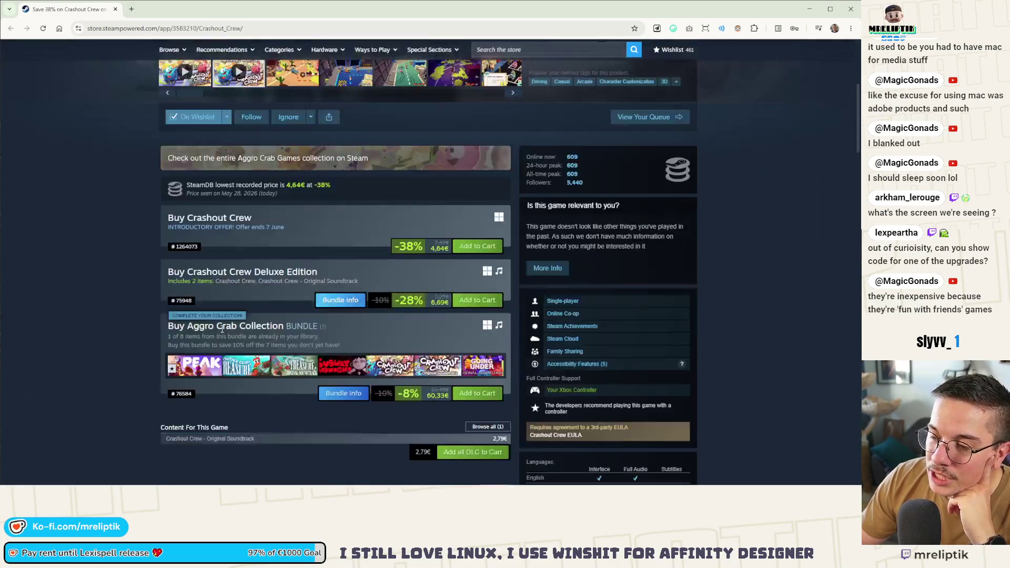
{"action": "scroll", "coordinate": [313, 282], "scroll_direction": "down", "scroll_amount": 8}
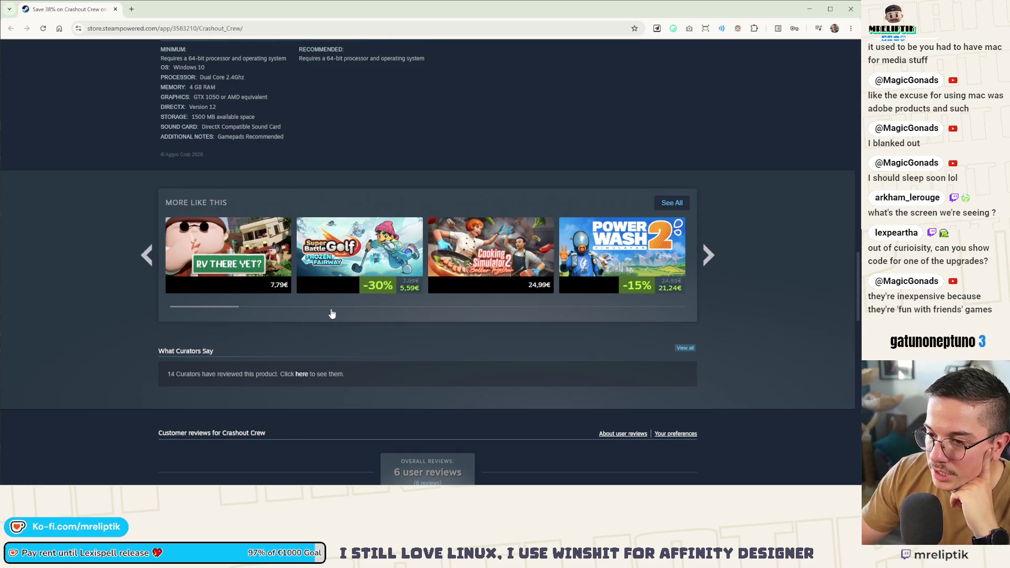
{"action": "mouse_move", "coordinate": [403, 284]}
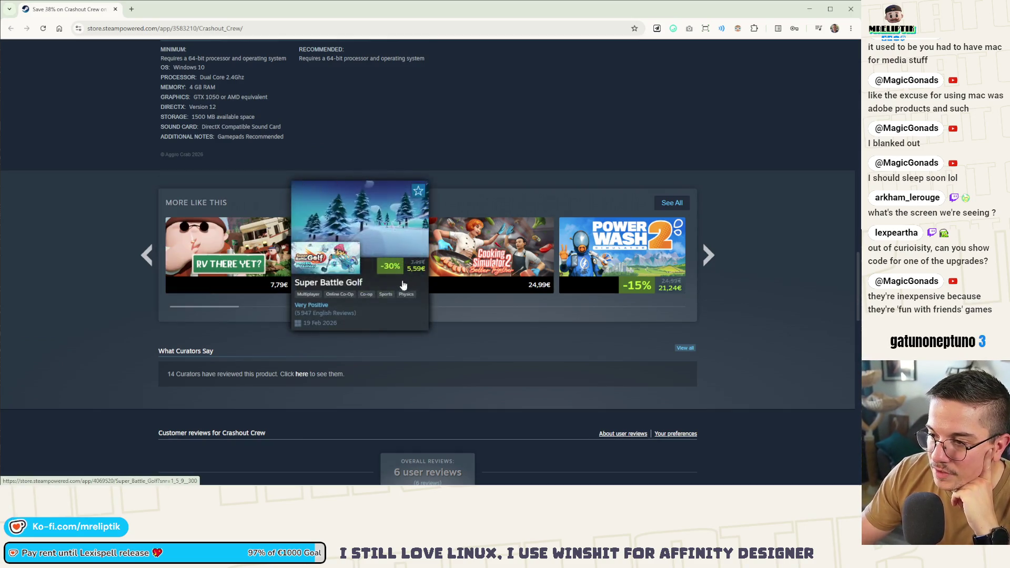
Cycle through the More Like This recommendation sets until the first set returns.
{"action": "left_click", "coordinate": [705, 250]}
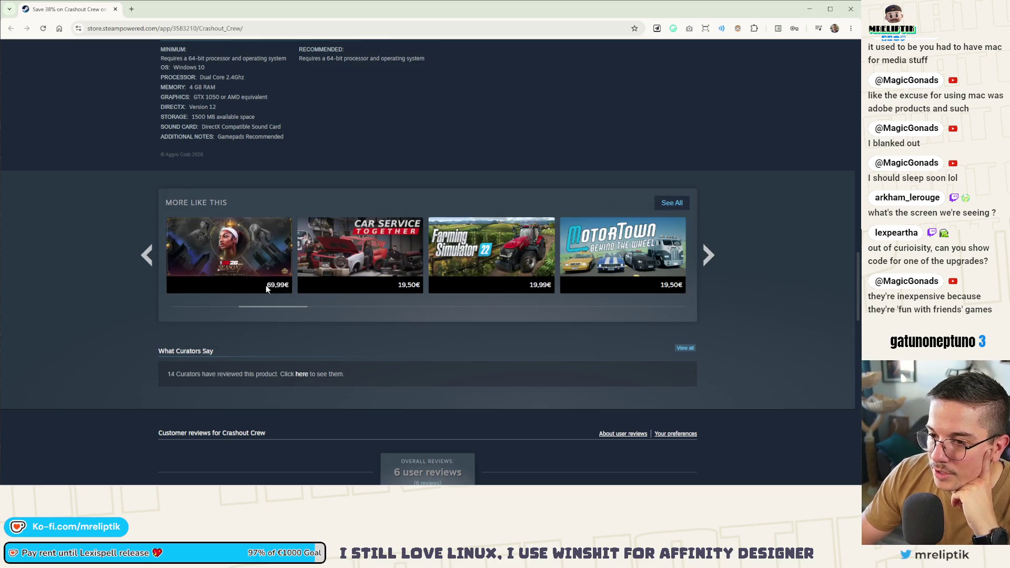
{"action": "left_click", "coordinate": [708, 255]}
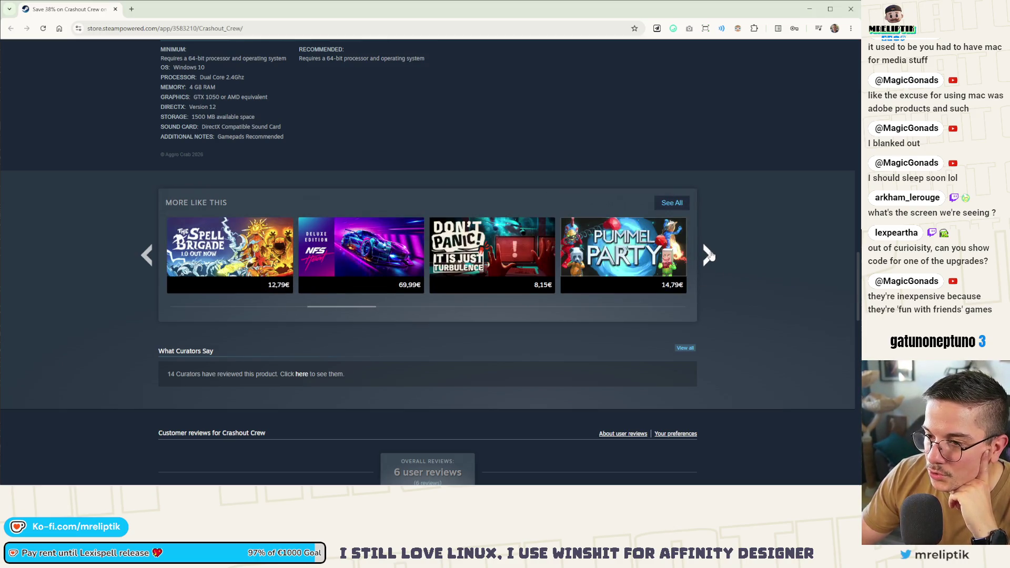
{"action": "left_click", "coordinate": [710, 255]}
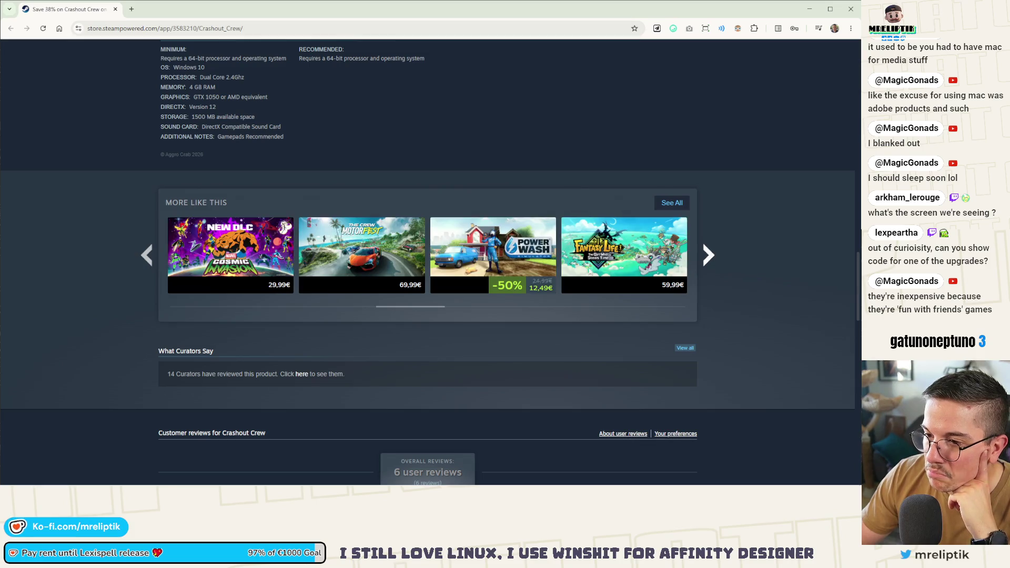
{"action": "left_click", "coordinate": [147, 255]}
{"action": "mouse_move", "coordinate": [625, 242]}
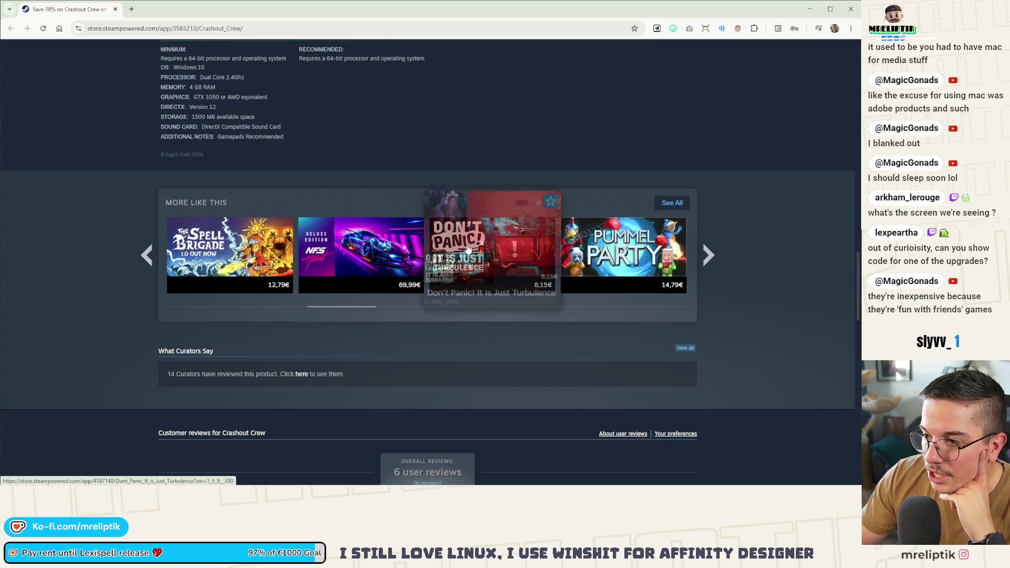
{"action": "mouse_move", "coordinate": [510, 257]}
{"action": "left_click", "coordinate": [707, 256]}
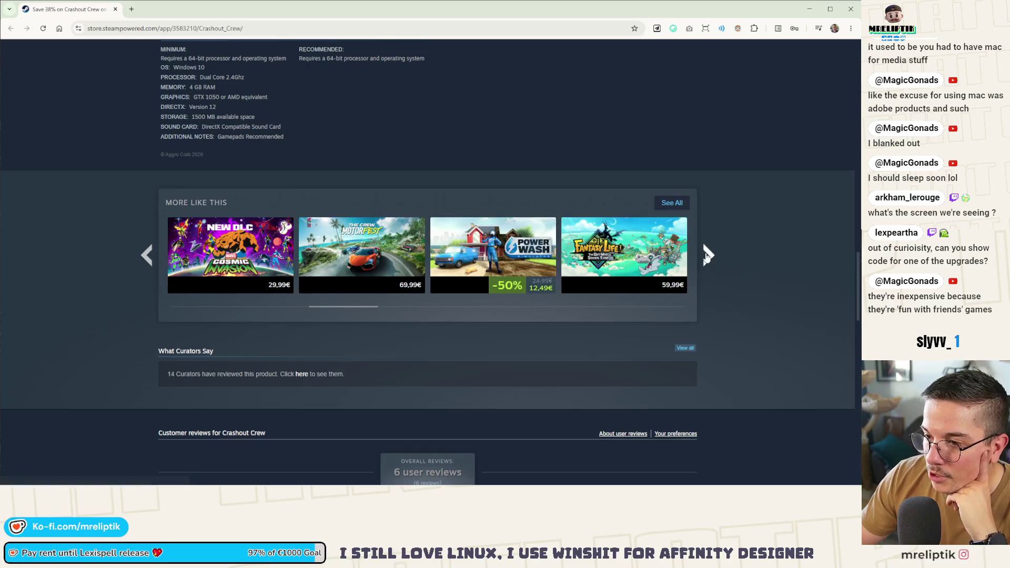
{"action": "left_click", "coordinate": [707, 256]}
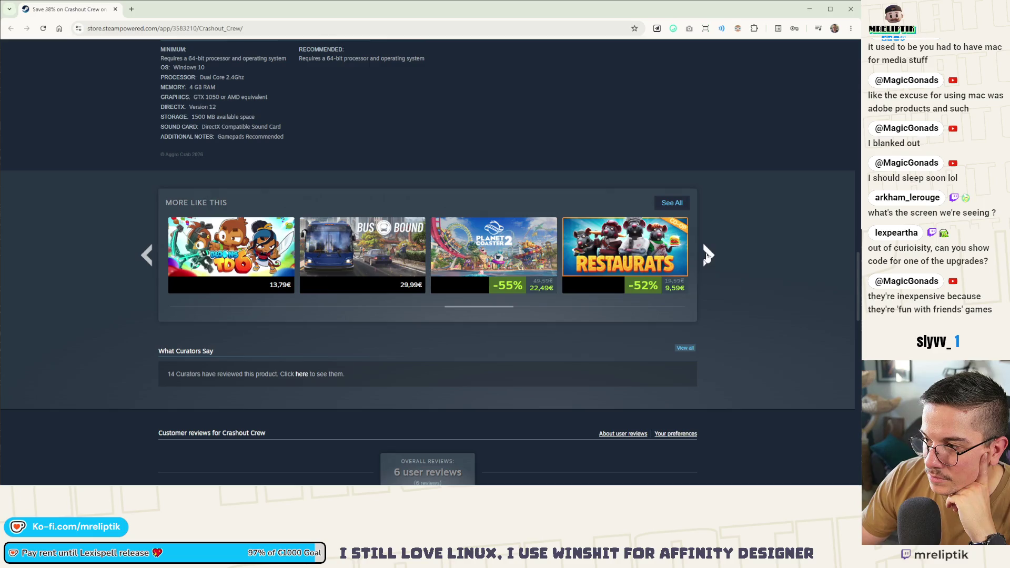
{"action": "mouse_move", "coordinate": [647, 267]}
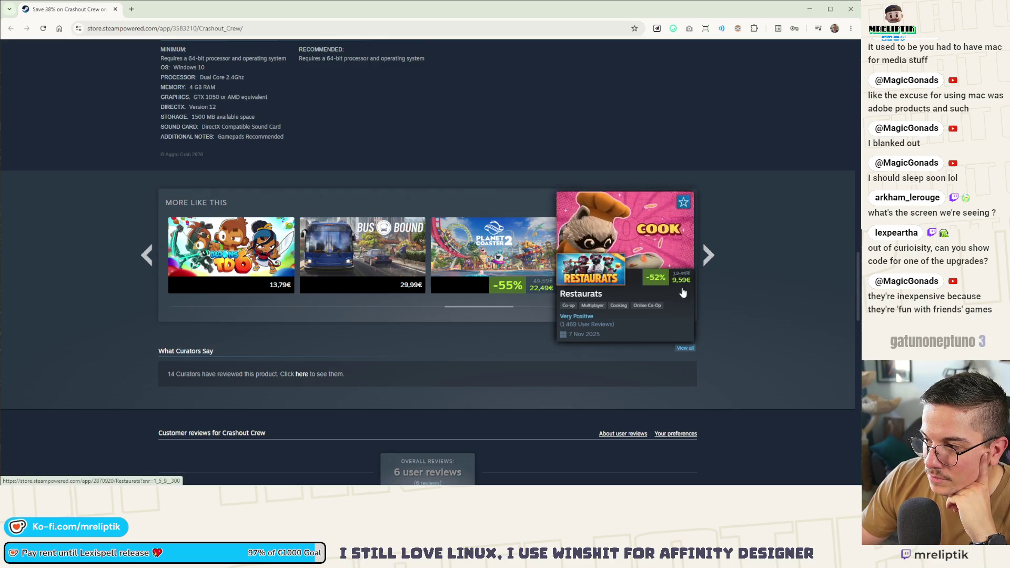
{"action": "left_click", "coordinate": [704, 259]}
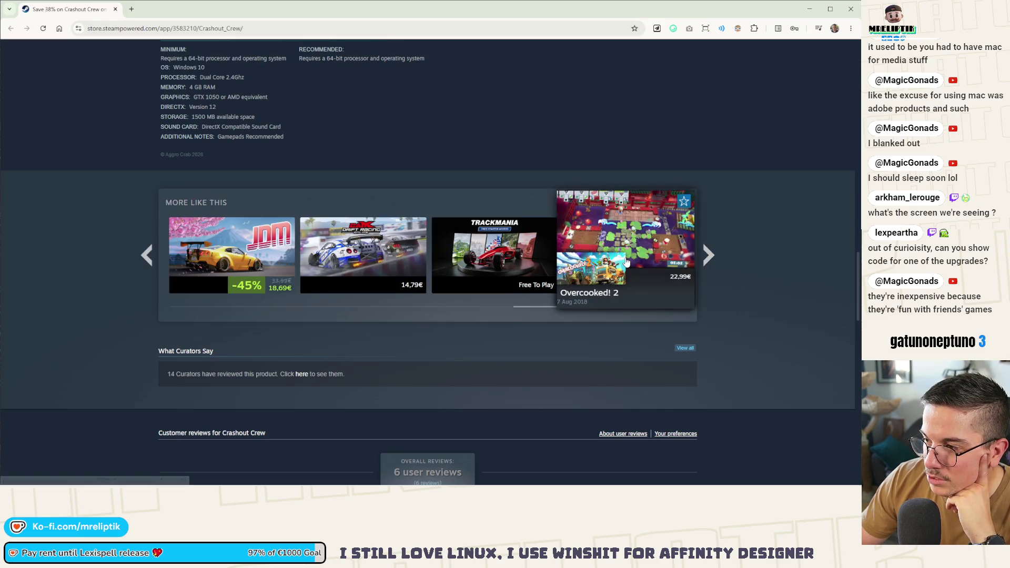
{"action": "left_click", "coordinate": [708, 256]}
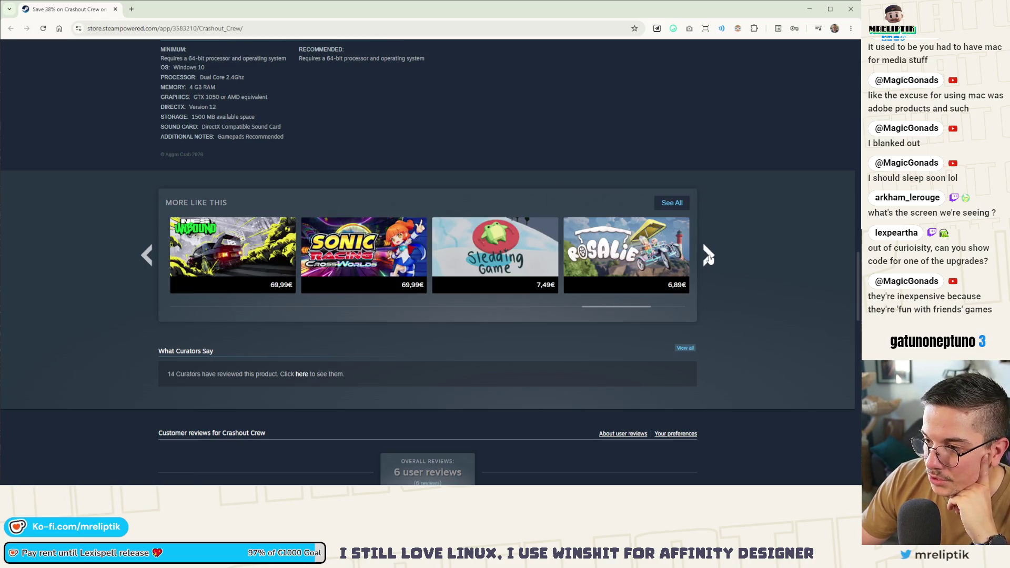
{"action": "left_click", "coordinate": [708, 256]}
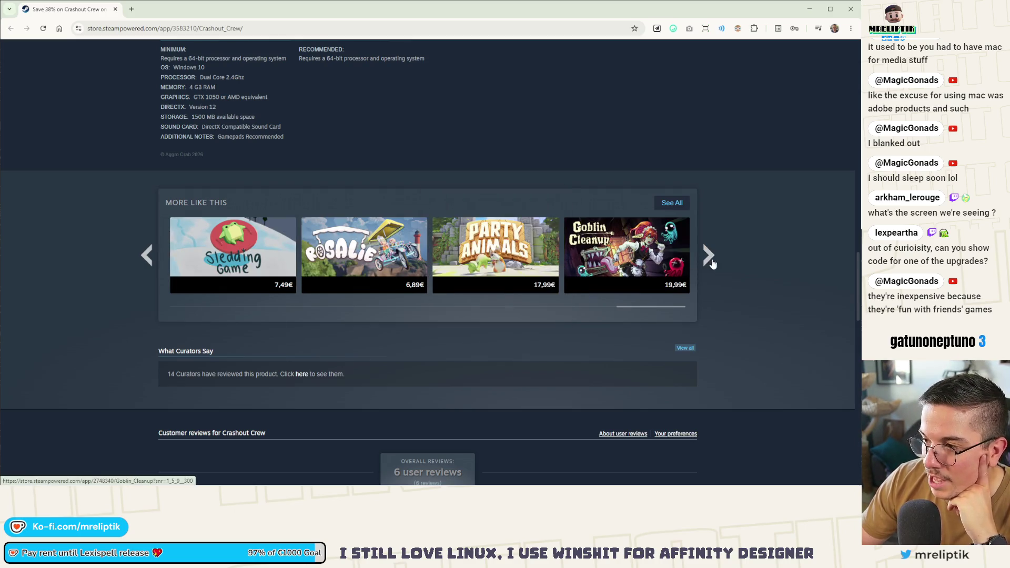
{"action": "left_click", "coordinate": [705, 256]}
Scroll back up and open the developer Aggro Crab Games' store page.
{"action": "scroll", "coordinate": [393, 288], "scroll_direction": "up", "scroll_amount": 20}
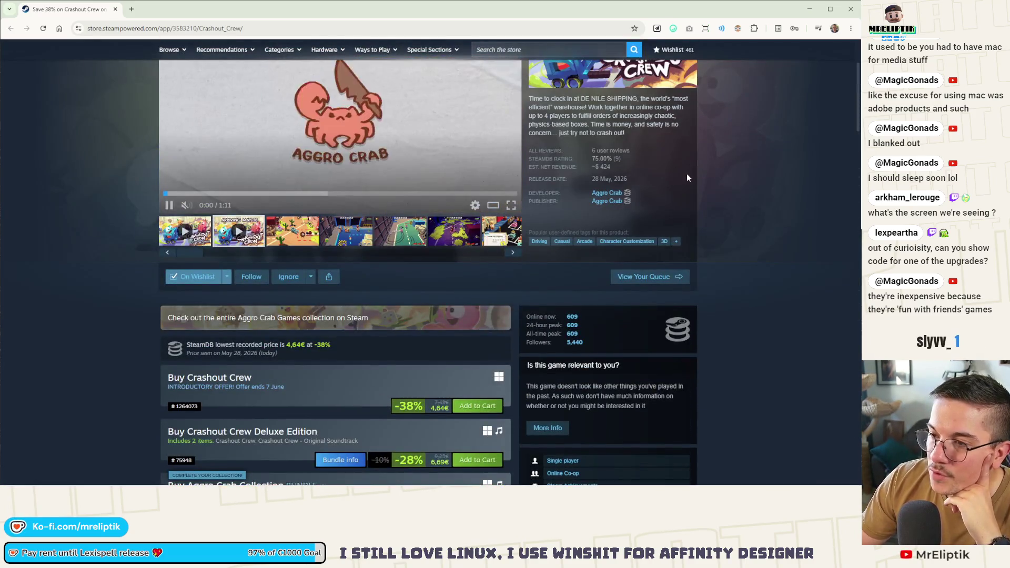
{"action": "scroll", "coordinate": [687, 173], "scroll_direction": "up", "scroll_amount": 3}
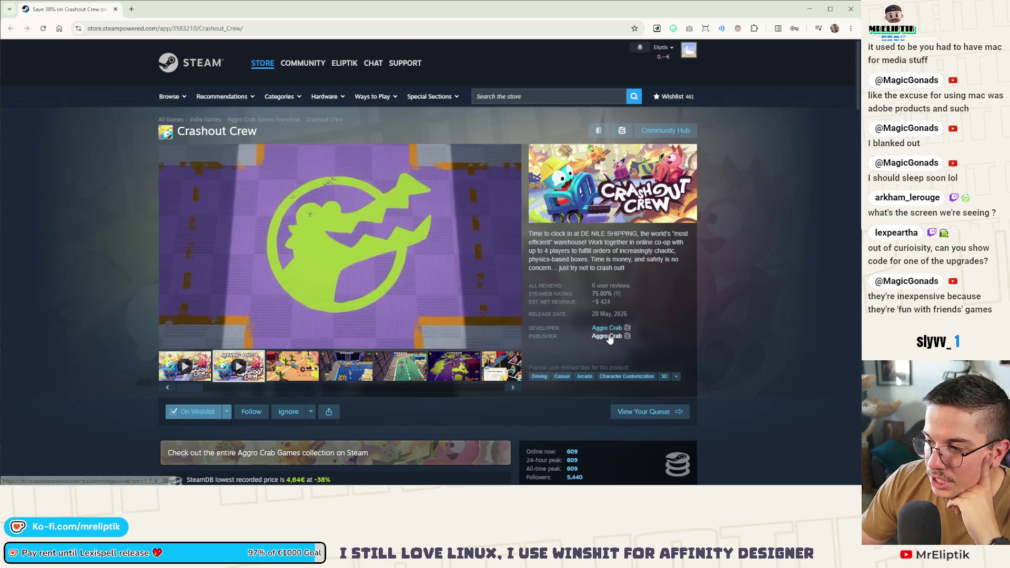
{"action": "left_click", "coordinate": [606, 328]}
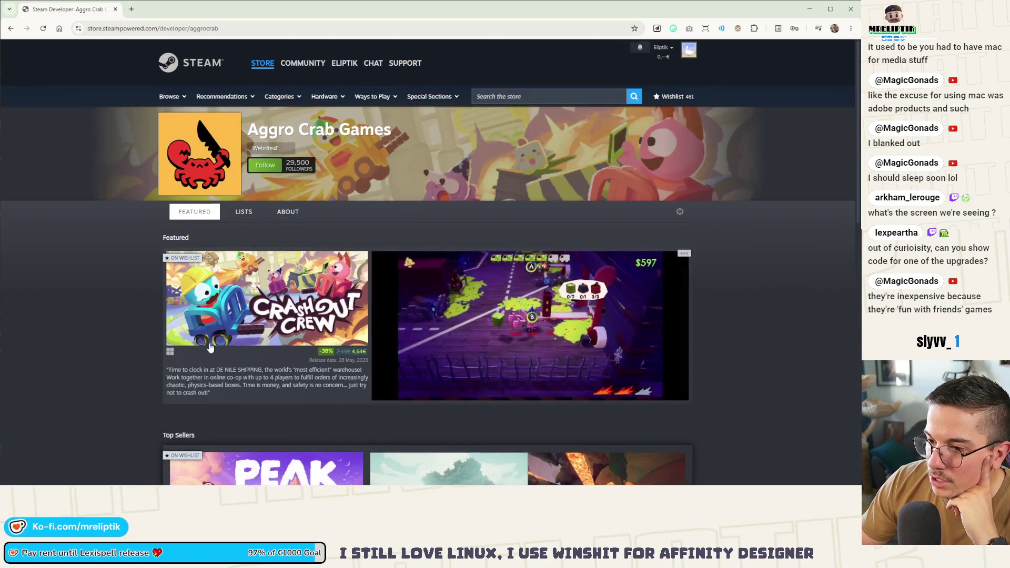
{"action": "scroll", "coordinate": [169, 305], "scroll_direction": "down", "scroll_amount": 5}
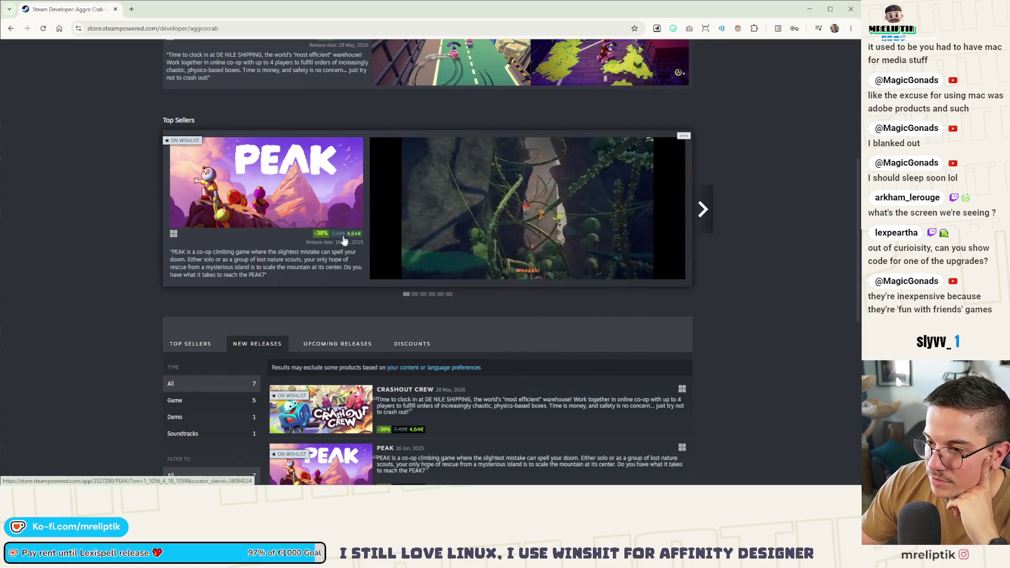
{"action": "mouse_move", "coordinate": [348, 239]}
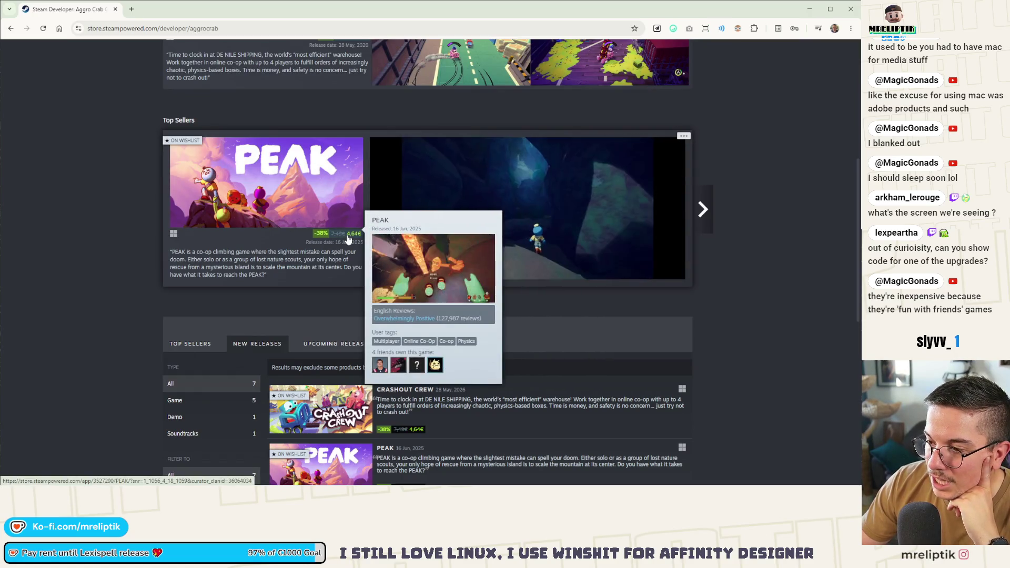
{"action": "scroll", "coordinate": [67, 248], "scroll_direction": "down", "scroll_amount": 4}
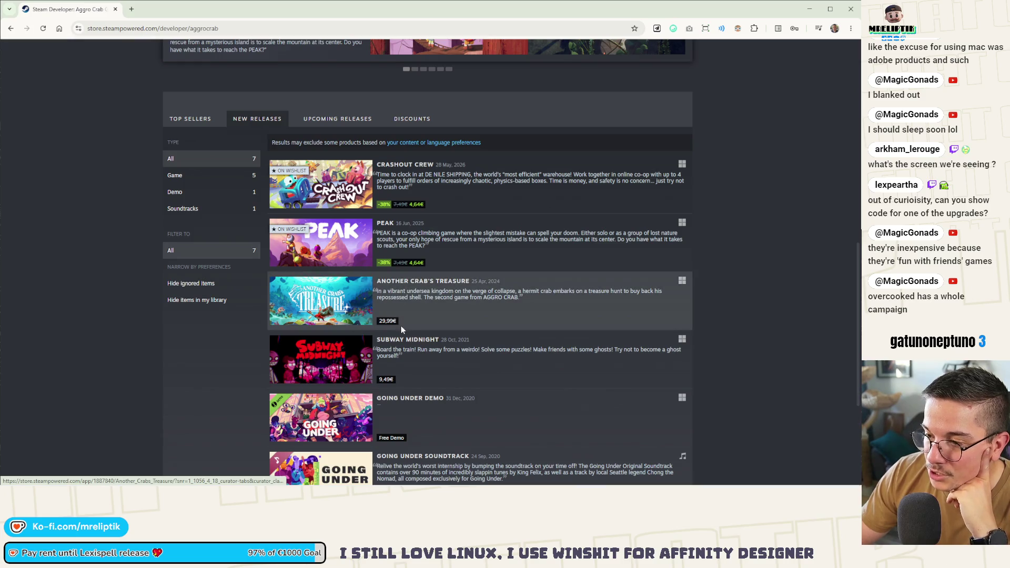
{"action": "scroll", "coordinate": [379, 327], "scroll_direction": "down", "scroll_amount": 3}
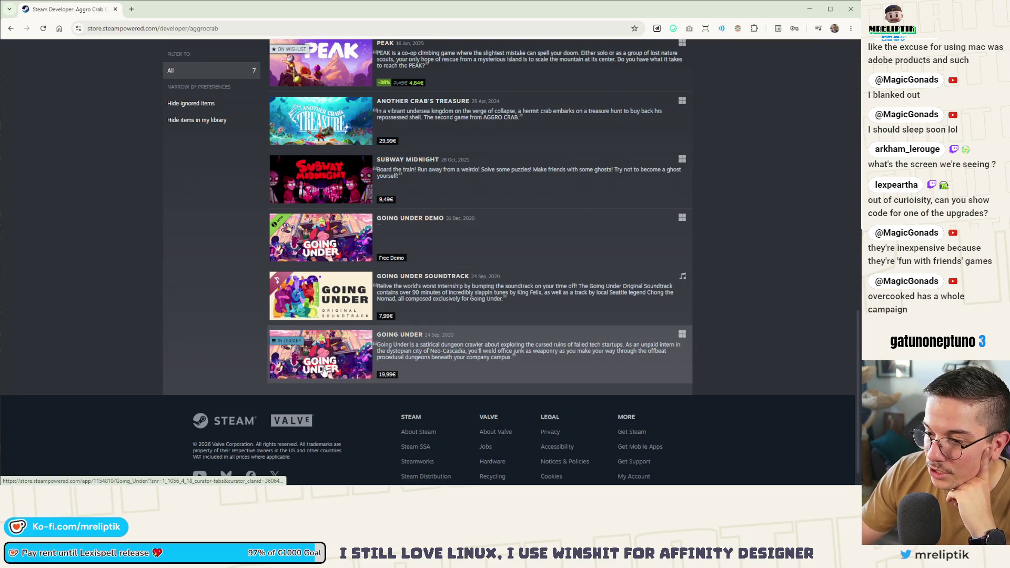
{"action": "scroll", "coordinate": [387, 376], "scroll_direction": "up", "scroll_amount": 5}
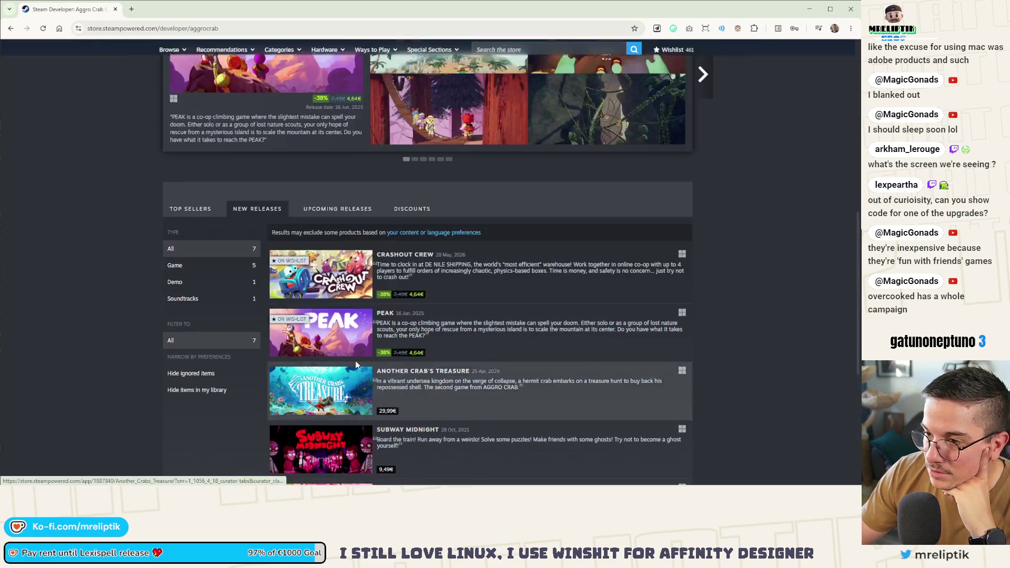
{"action": "mouse_move", "coordinate": [320, 282]}
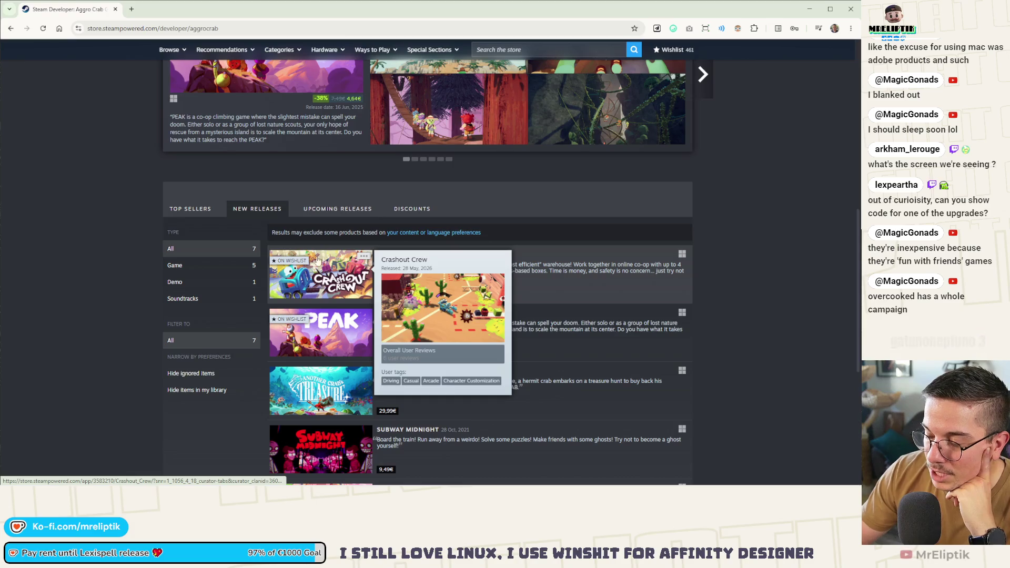
{"action": "scroll", "coordinate": [137, 220], "scroll_direction": "up", "scroll_amount": 6}
{"action": "scroll", "coordinate": [151, 172], "scroll_direction": "up", "scroll_amount": 2}
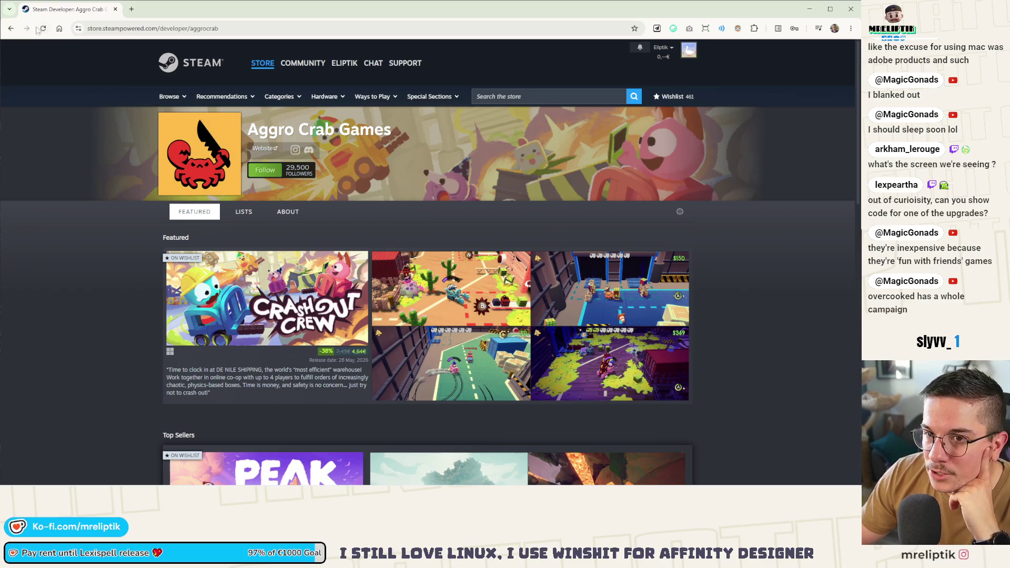
{"action": "mouse_move", "coordinate": [442, 269]}
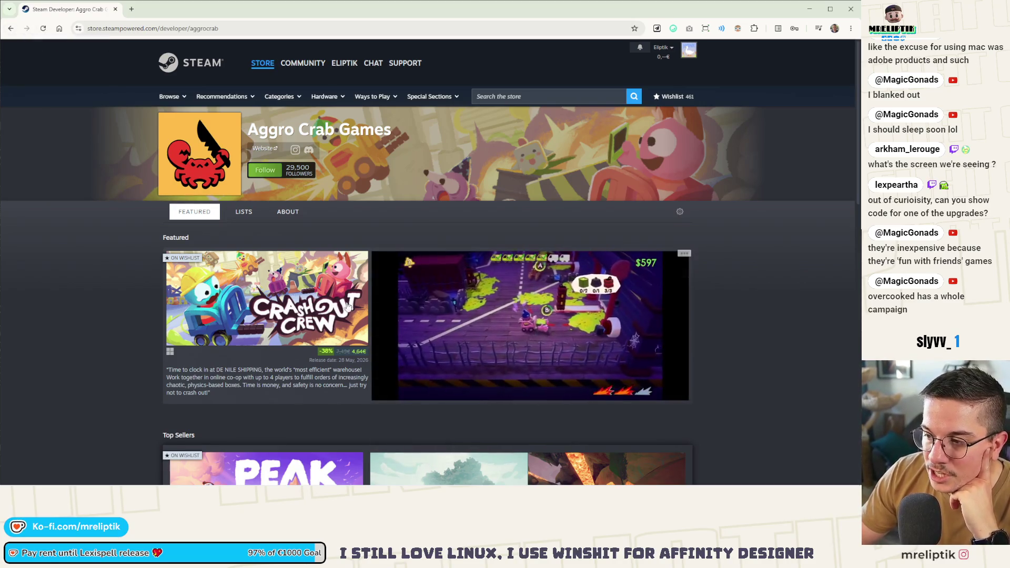
{"action": "left_click", "coordinate": [268, 297]}
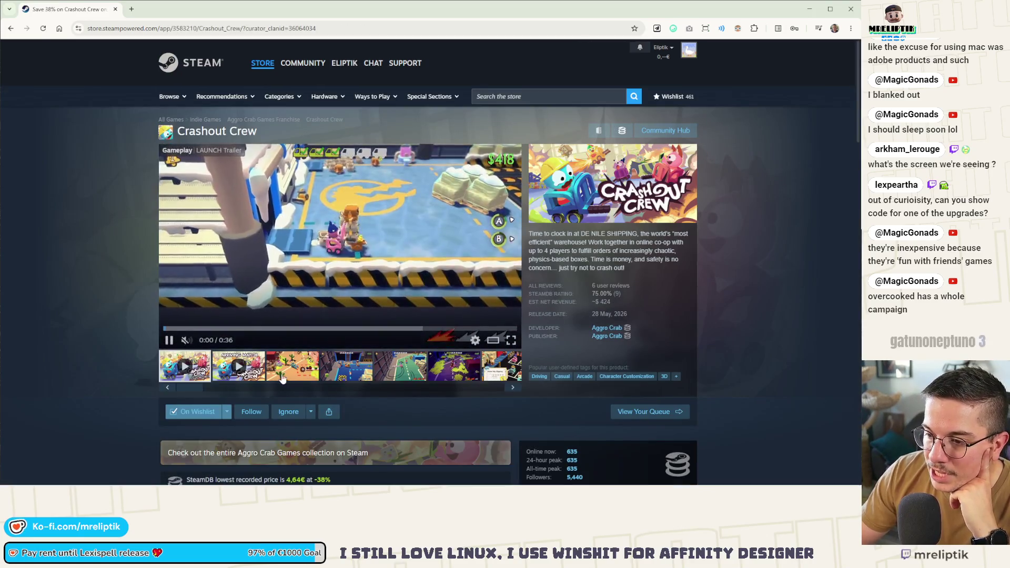
Step through the Crashout Crew screenshots, including Same Day Slipping, back to the green gameplay shot.
{"action": "left_click", "coordinate": [311, 371]}
{"action": "left_click", "coordinate": [347, 368]}
{"action": "left_click", "coordinate": [400, 367]}
{"action": "left_click", "coordinate": [447, 363]}
{"action": "left_click", "coordinate": [500, 369]}
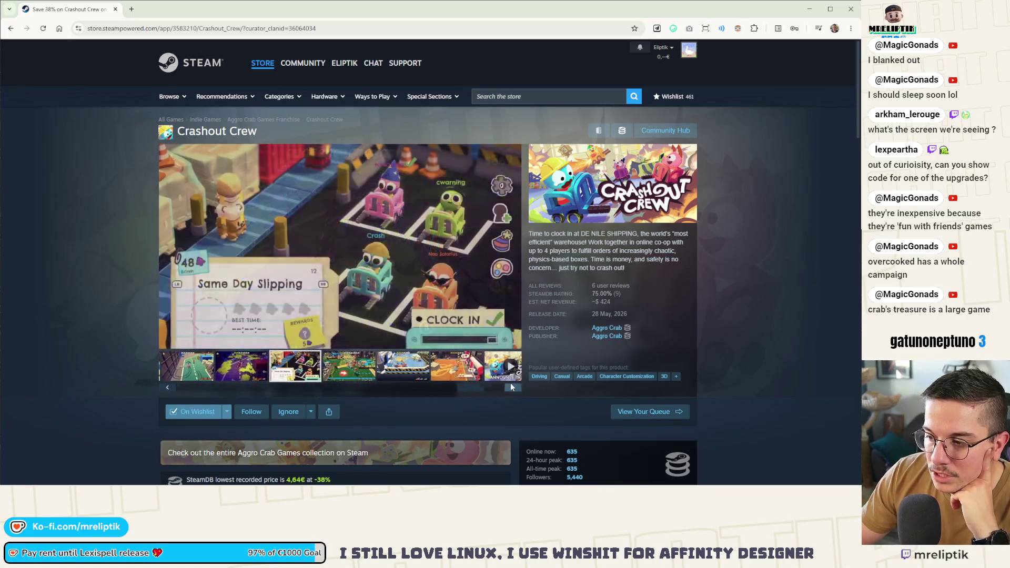
{"action": "left_click", "coordinate": [425, 373]}
{"action": "left_click", "coordinate": [333, 366]}
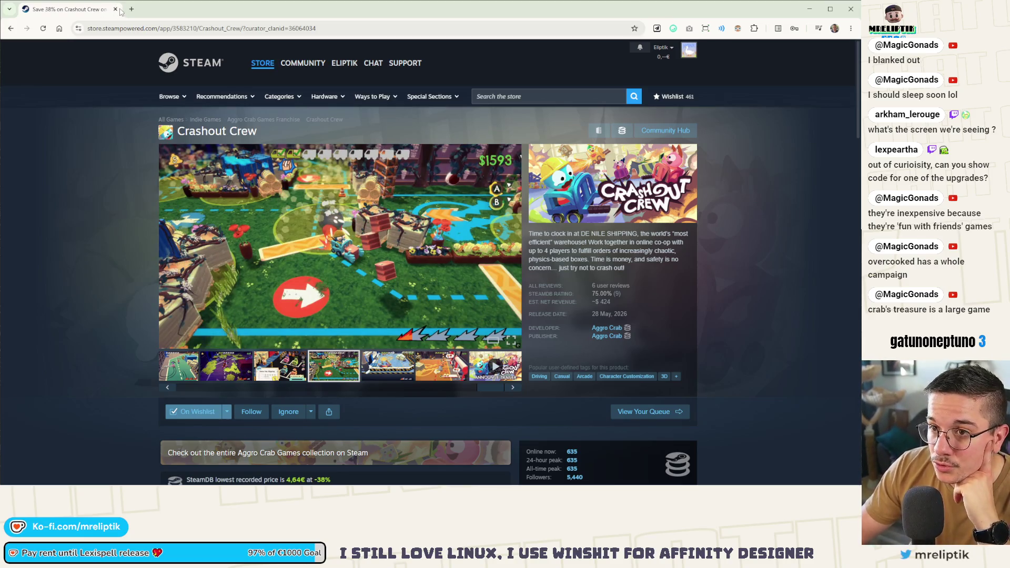
Scroll the store page briefly, then switch back to the Godot editor.
{"action": "scroll", "coordinate": [144, 209], "scroll_direction": "down", "scroll_amount": 9}
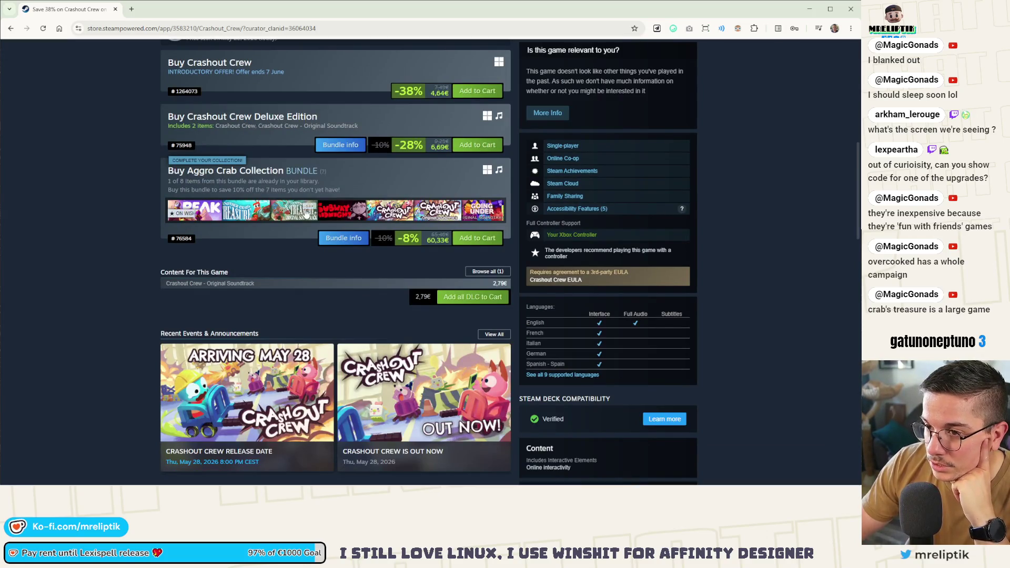
{"action": "scroll", "coordinate": [446, 215], "scroll_direction": "up", "scroll_amount": 10}
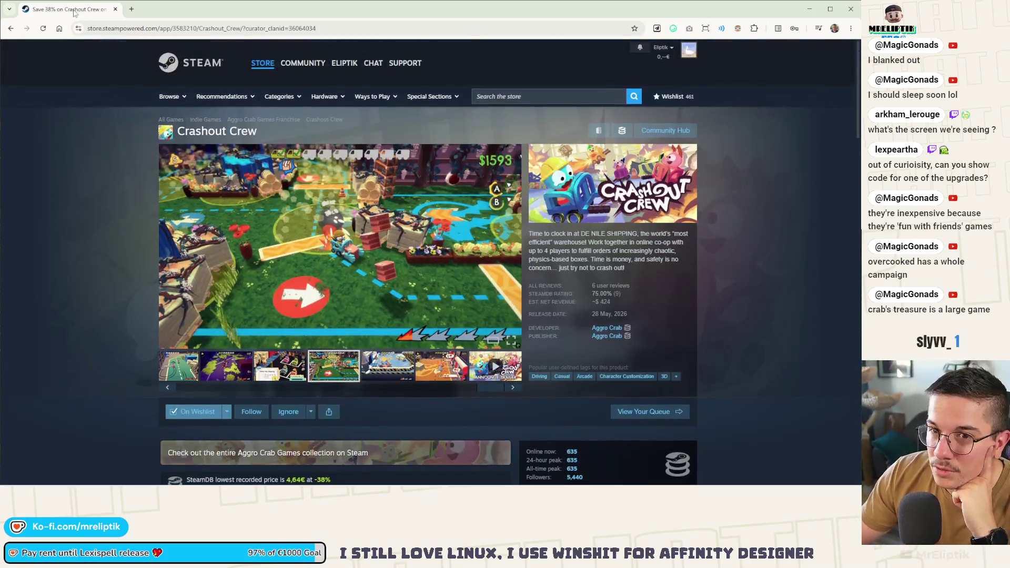
{"action": "key", "text": "alt+Tab"}
Select upgrade_mark_min in the Registry table and widen the Inspector to read its properties.
{"action": "left_click", "coordinate": [699, 81]}
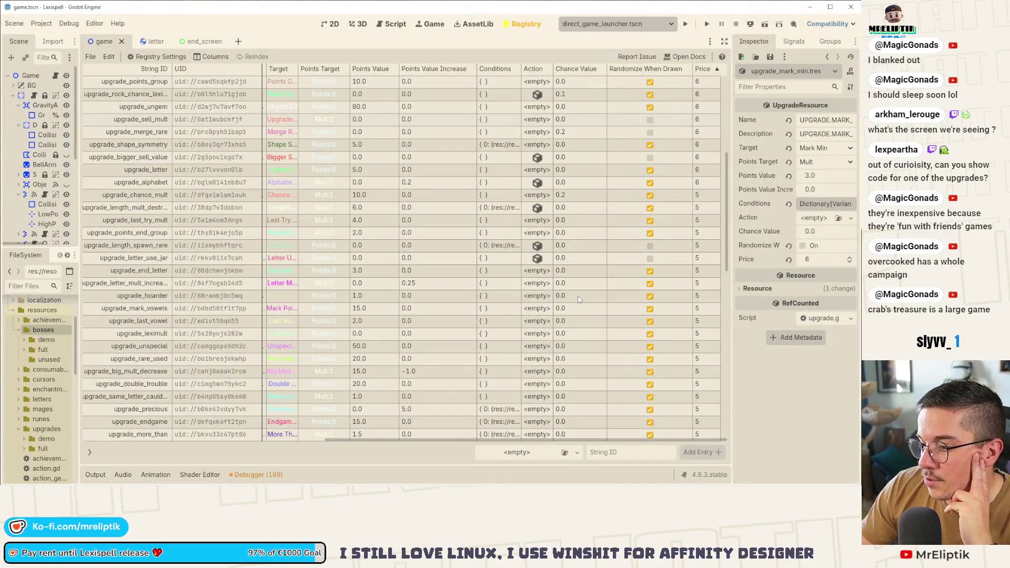
{"action": "scroll", "coordinate": [604, 299], "scroll_direction": "up", "scroll_amount": 5}
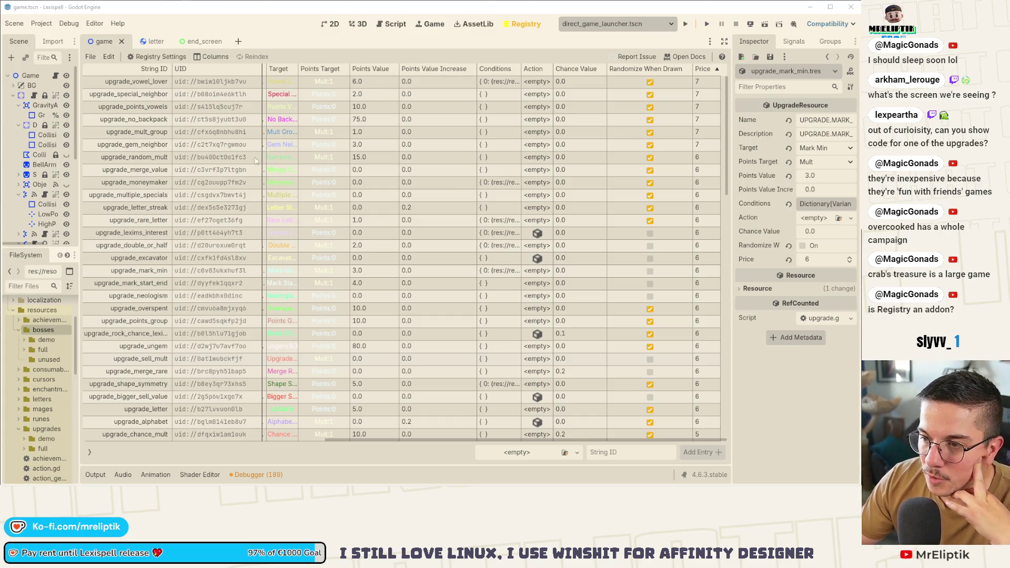
{"action": "scroll", "coordinate": [330, 360], "scroll_direction": "down", "scroll_amount": 10}
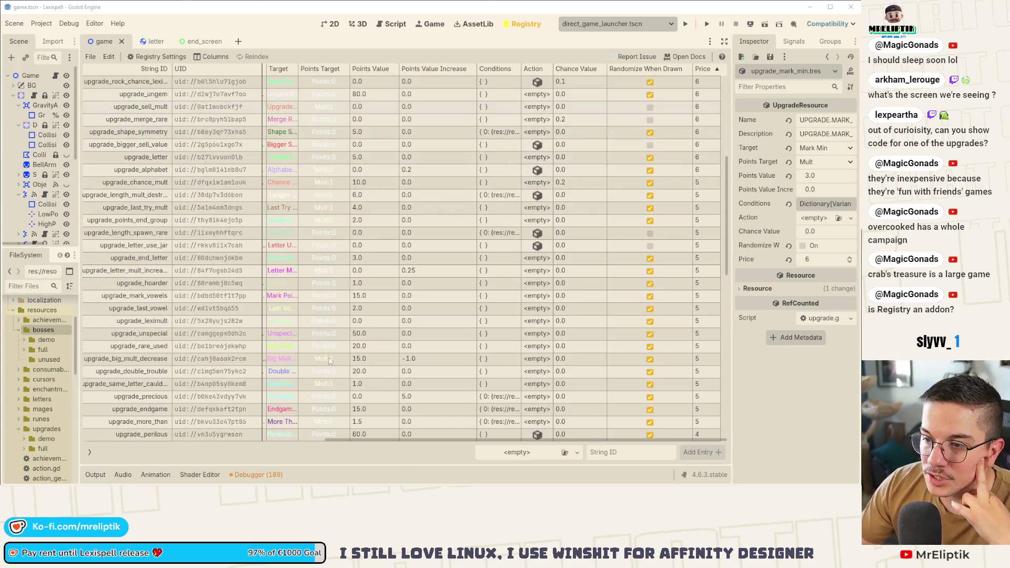
{"action": "scroll", "coordinate": [291, 335], "scroll_direction": "down", "scroll_amount": 10}
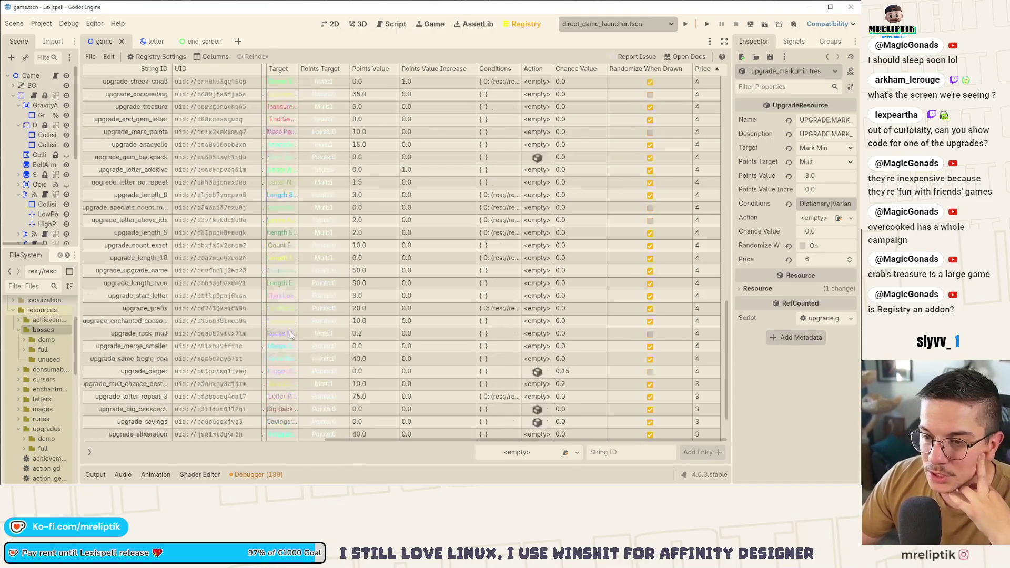
{"action": "scroll", "coordinate": [291, 335], "scroll_direction": "down", "scroll_amount": 2}
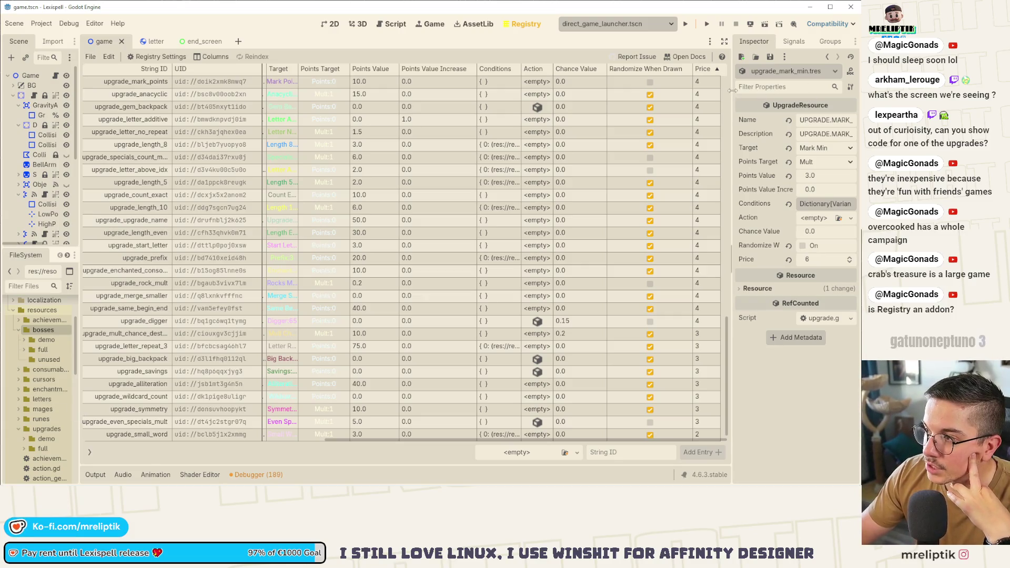
{"action": "left_click_drag", "start_coordinate": [732, 91], "coordinate": [620, 129]}
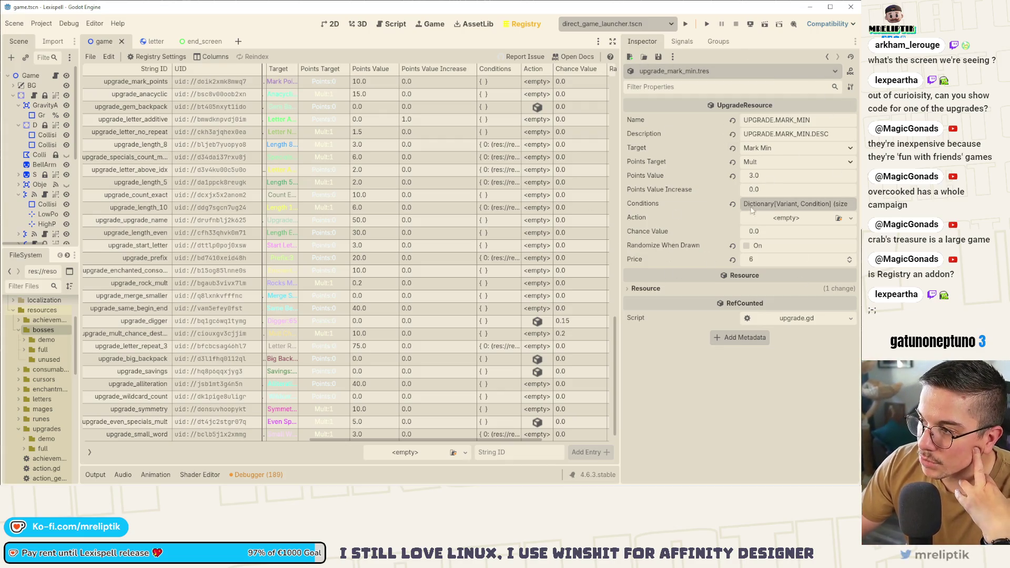
Narrow the Inspector, scroll the table left to its Name and Description columns, then rewiden it.
{"action": "left_click_drag", "start_coordinate": [621, 147], "coordinate": [760, 147]}
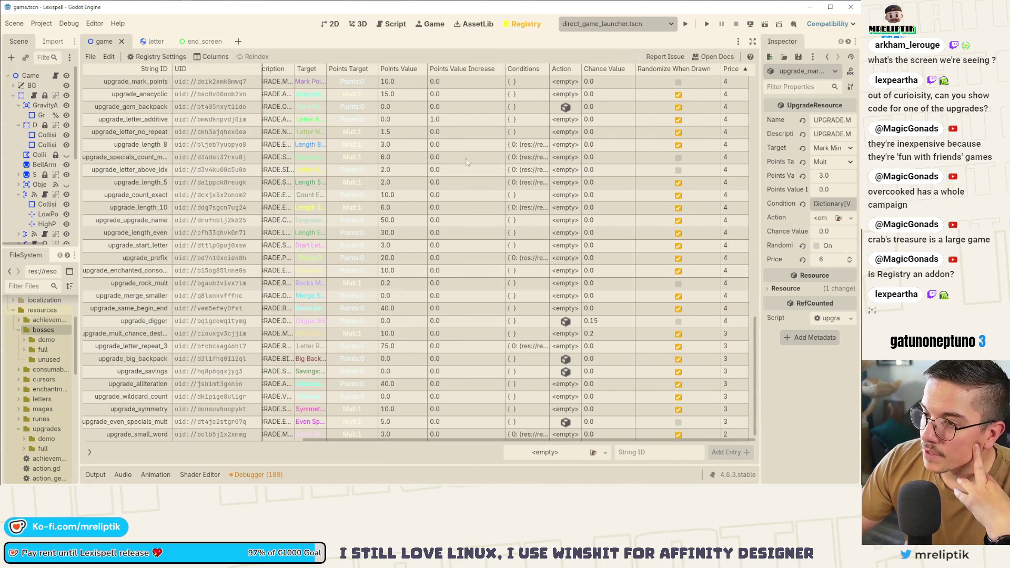
{"action": "scroll", "coordinate": [467, 281], "scroll_direction": "up", "scroll_amount": 10}
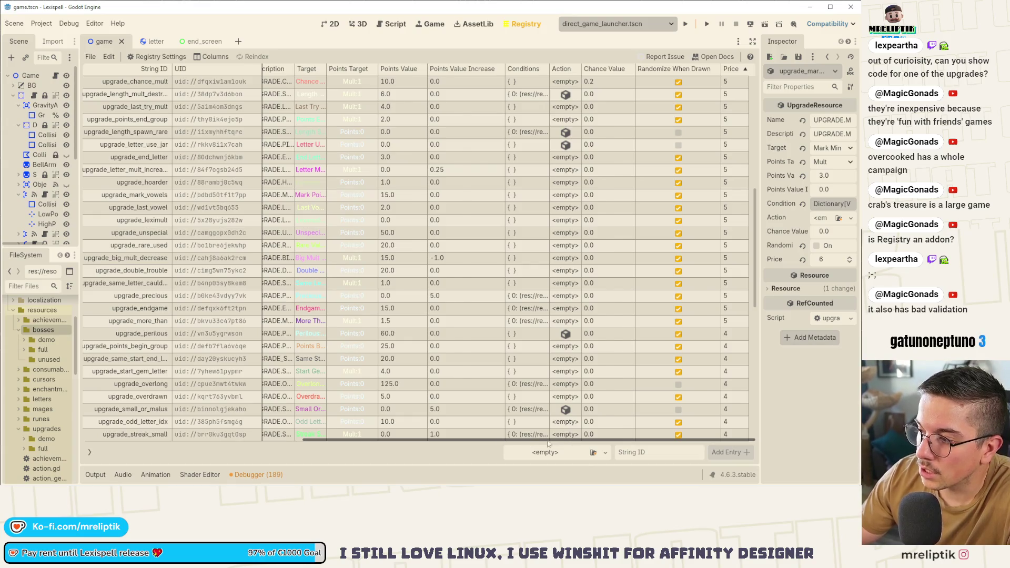
{"action": "scroll", "coordinate": [548, 444], "scroll_direction": "left", "scroll_amount": 2}
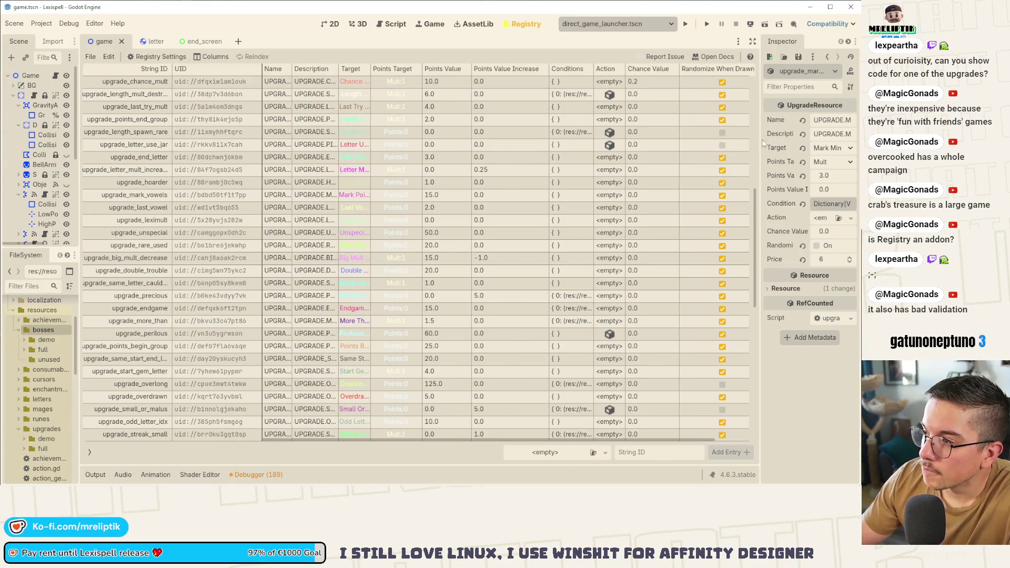
{"action": "left_click_drag", "start_coordinate": [762, 143], "coordinate": [601, 178]}
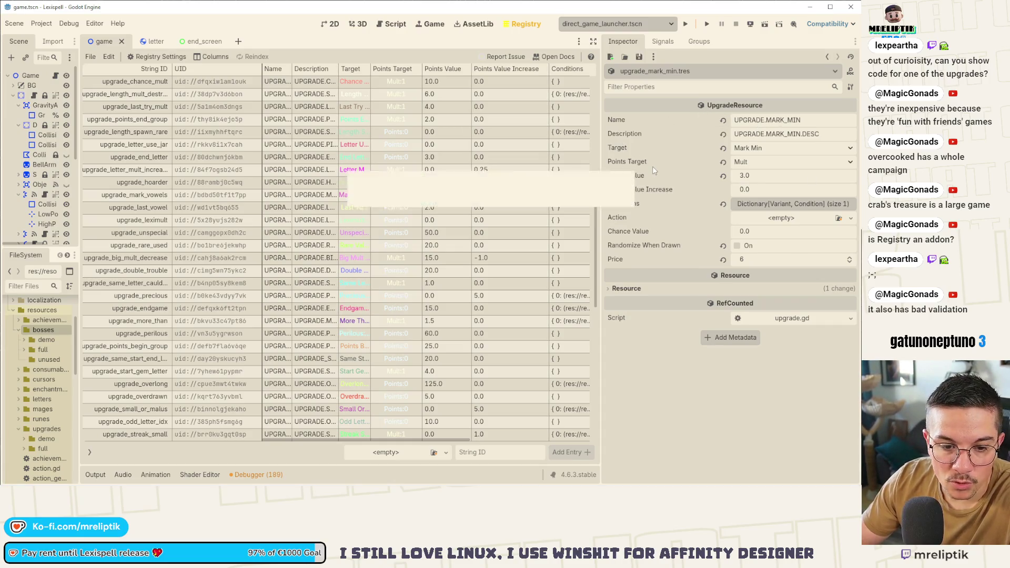
{"action": "mouse_move", "coordinate": [651, 204]}
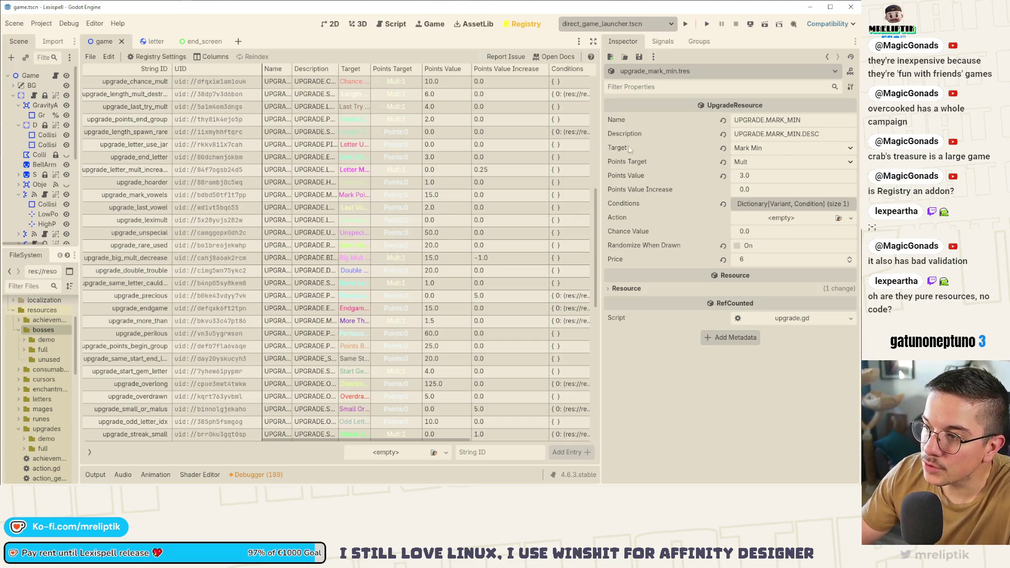
Check the Target and Points Target dropdown options, then widen the Target column.
{"action": "left_click", "coordinate": [761, 148]}
{"action": "left_click", "coordinate": [667, 159]}
{"action": "left_click", "coordinate": [762, 162]}
{"action": "left_click", "coordinate": [667, 161]}
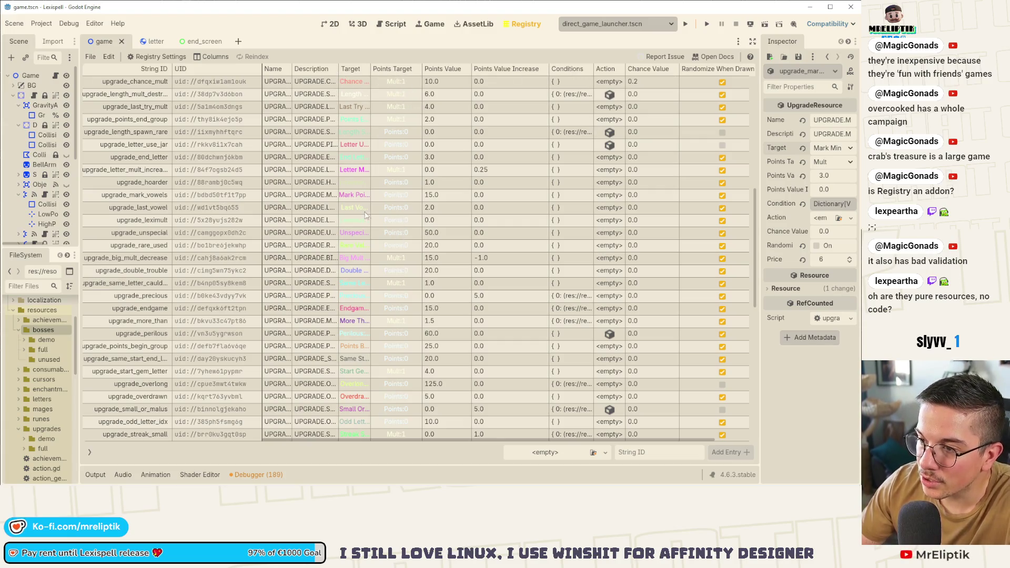
{"action": "left_click_drag", "start_coordinate": [370, 69], "coordinate": [410, 69]}
Select upgrade_chance_mult, move down to Last Try Mult, and sort the table by UID.
{"action": "left_click", "coordinate": [379, 83]}
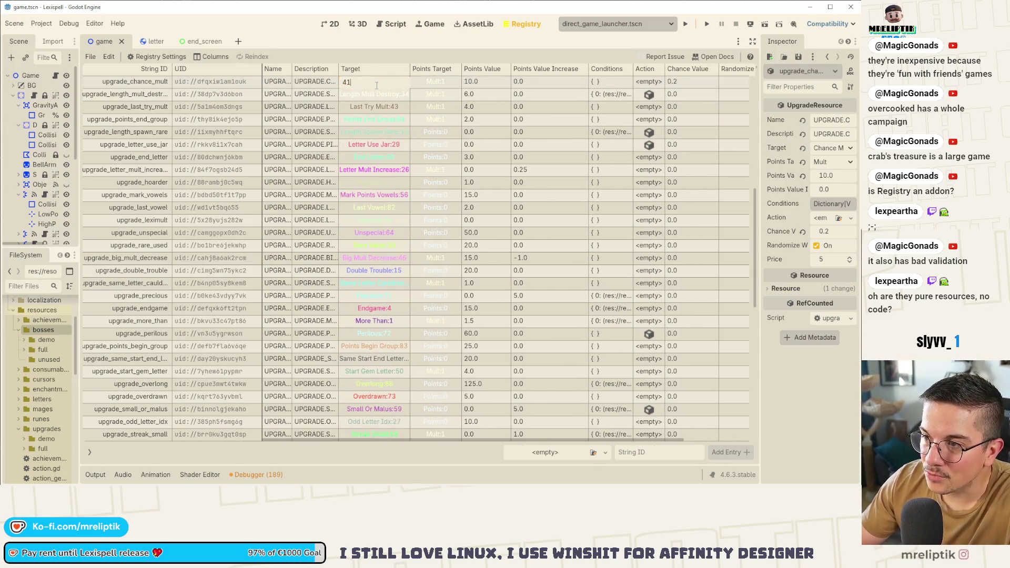
{"action": "key", "text": "Down"}
{"action": "key", "text": "Down"}
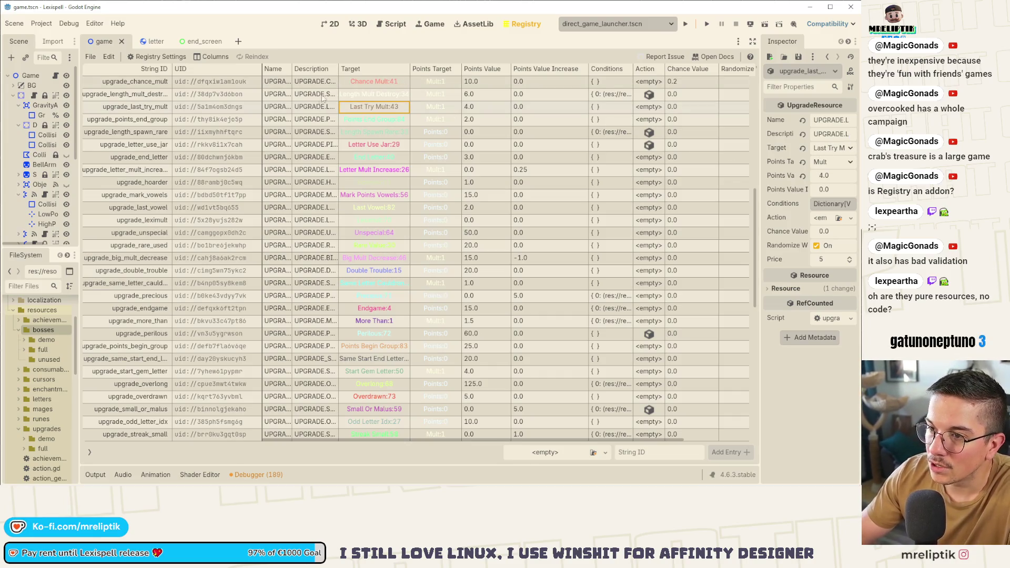
{"action": "left_click", "coordinate": [259, 70]}
{"action": "left_click", "coordinate": [258, 70]}
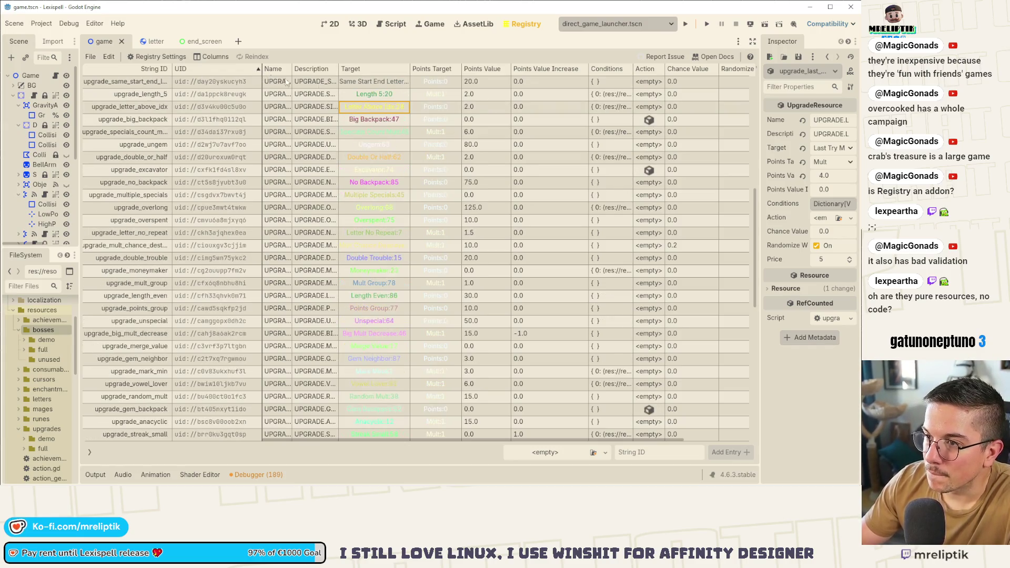
Scroll right to the Price column and sort upgrades by Price descending.
{"action": "scroll", "coordinate": [730, 79], "scroll_direction": "up", "scroll_amount": 5}
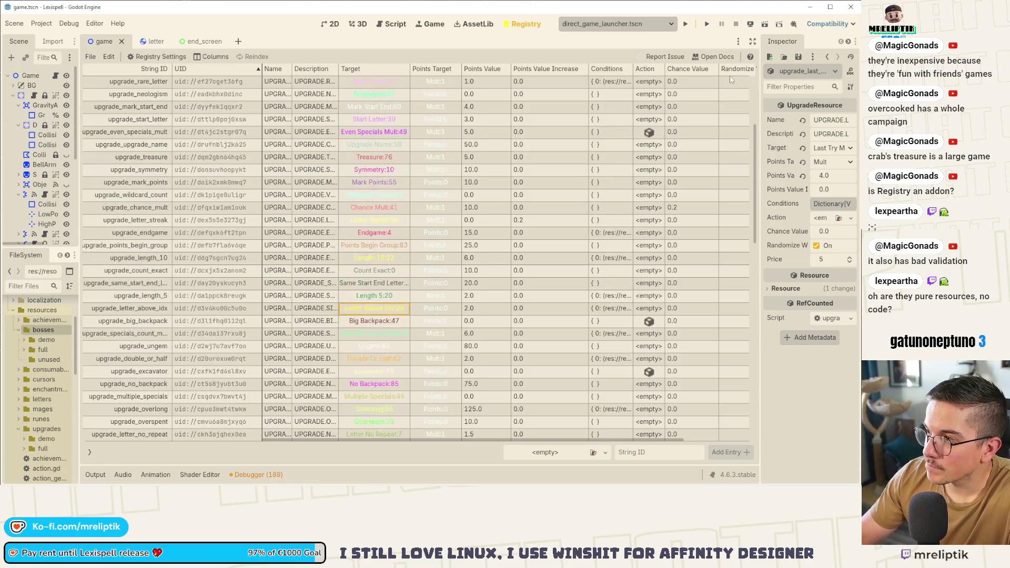
{"action": "scroll", "coordinate": [426, 440], "scroll_direction": "right", "scroll_amount": 3}
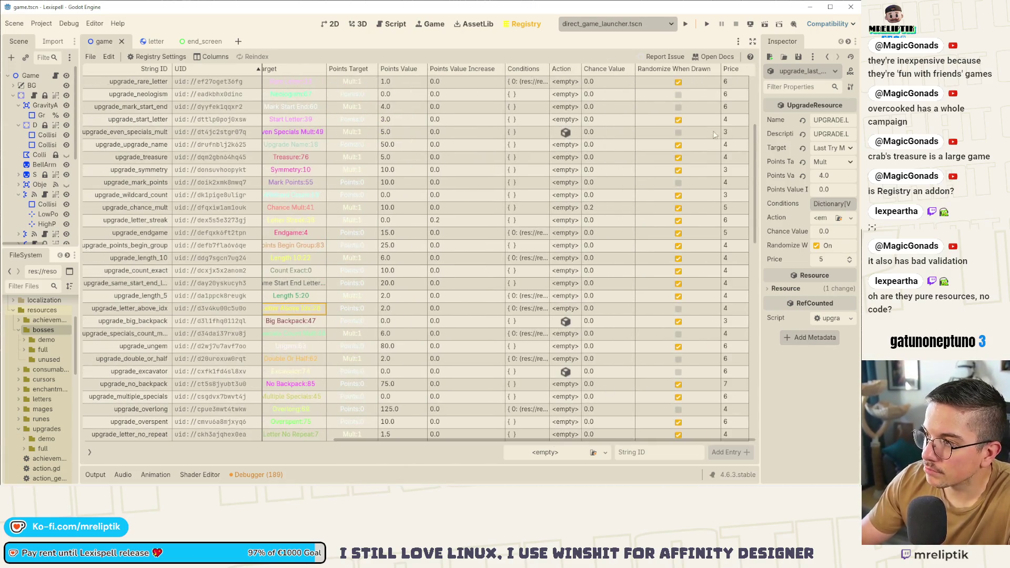
{"action": "left_click", "coordinate": [729, 72]}
{"action": "left_click", "coordinate": [742, 73]}
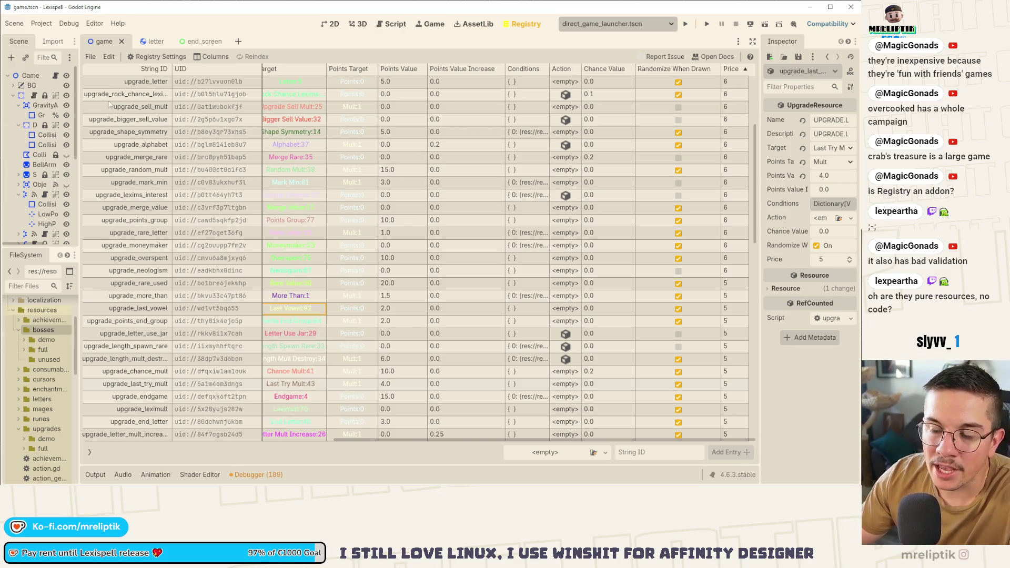
In game.gd, jump to trigger_jokers to view its PREFIX, ENDGAME, COUNT_EXACT and ALLITERATION scoring.
{"action": "left_click", "coordinate": [56, 75]}
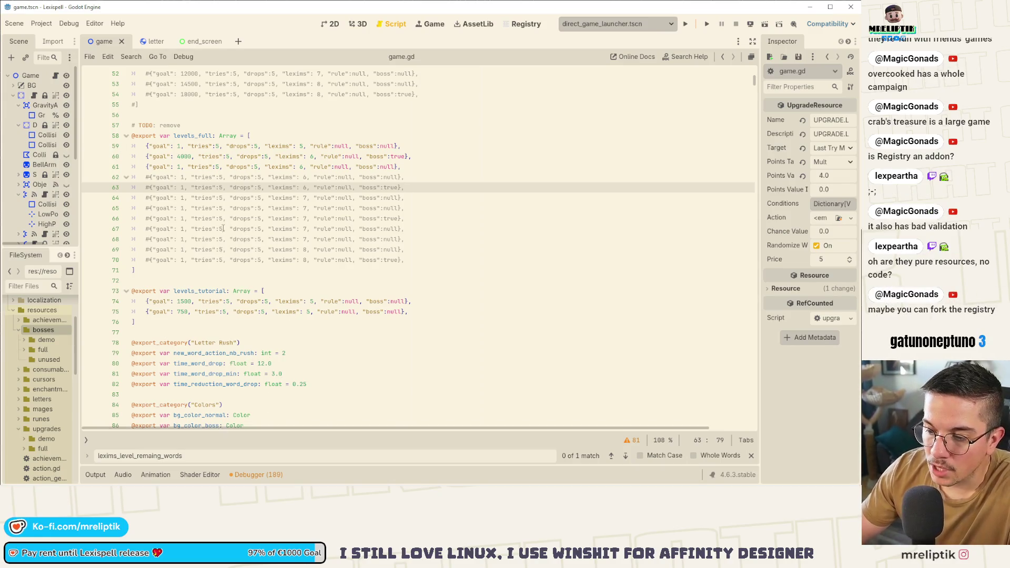
{"action": "scroll", "coordinate": [290, 305], "scroll_direction": "down", "scroll_amount": 15}
{"action": "left_click", "coordinate": [325, 250]}
{"action": "scroll", "coordinate": [324, 250], "scroll_direction": "down", "scroll_amount": 20}
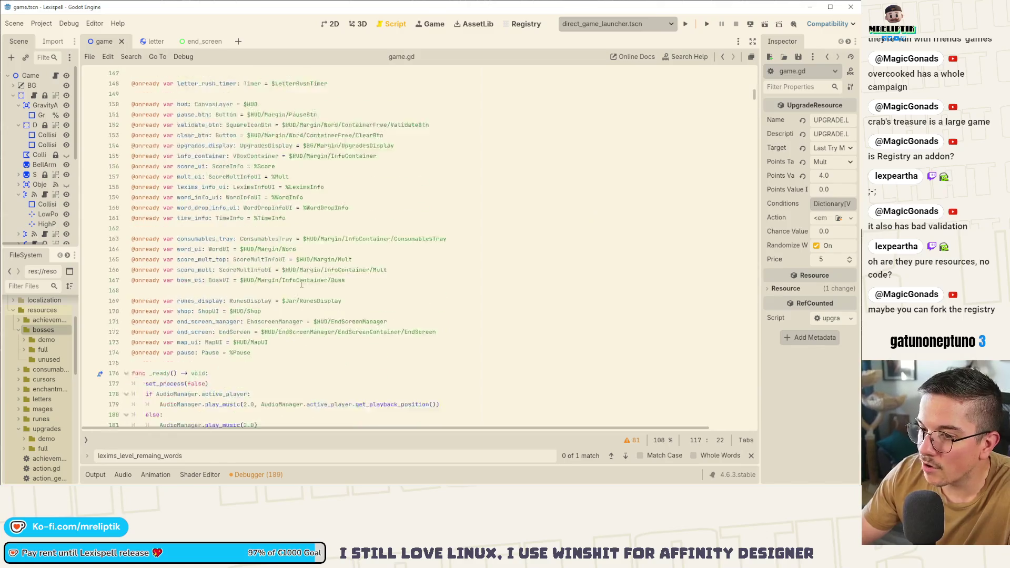
{"action": "scroll", "coordinate": [183, 370], "scroll_direction": "down", "scroll_amount": 1}
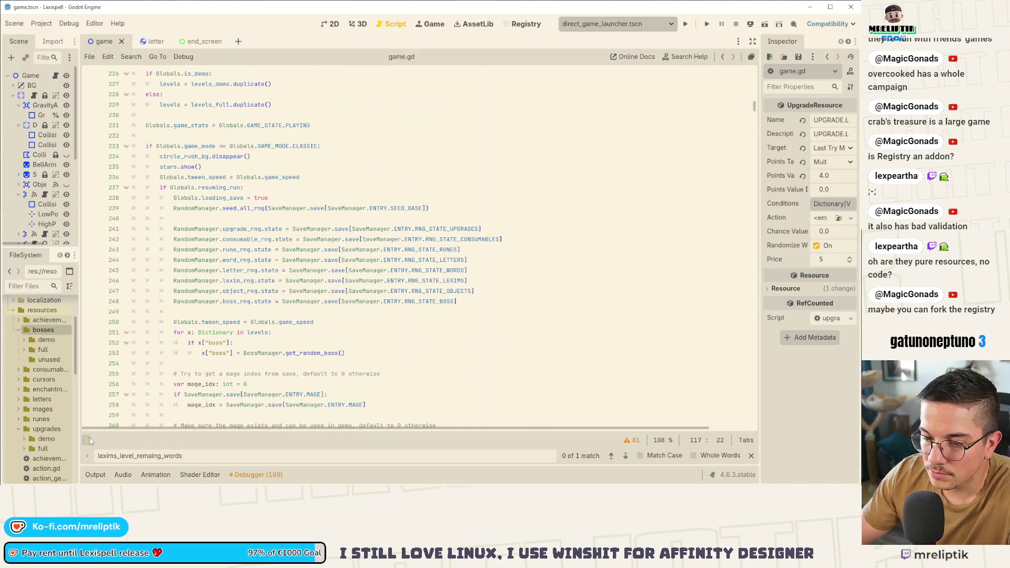
{"action": "left_click", "coordinate": [88, 441]}
{"action": "scroll", "coordinate": [127, 323], "scroll_direction": "down", "scroll_amount": 10}
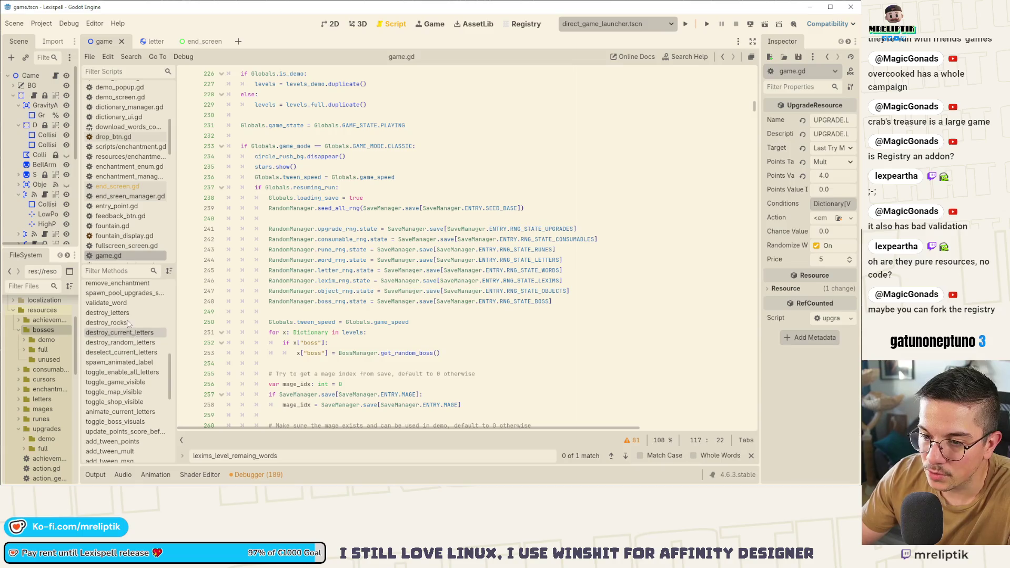
{"action": "scroll", "coordinate": [128, 331], "scroll_direction": "down", "scroll_amount": 5}
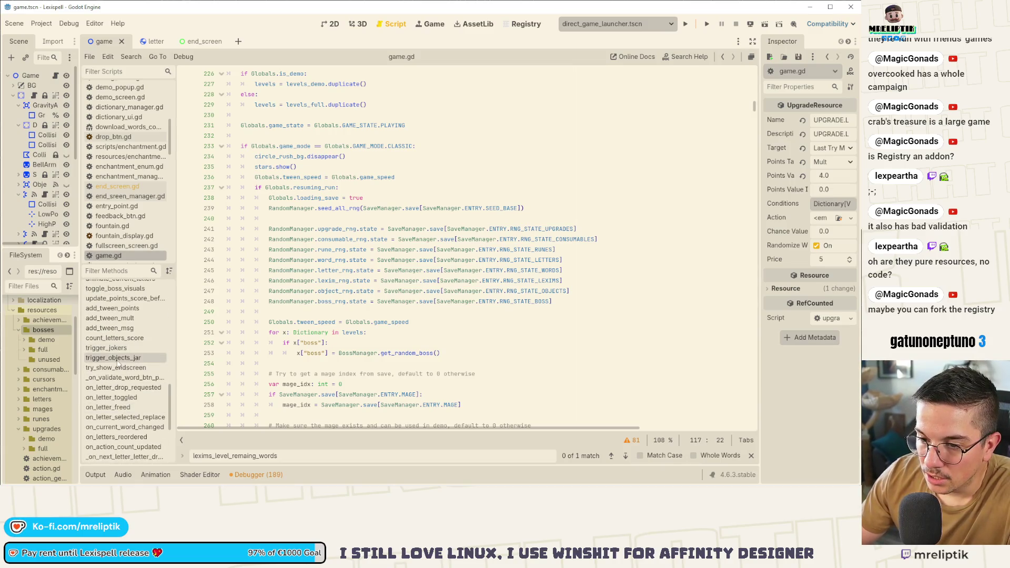
{"action": "left_click", "coordinate": [108, 348]}
{"action": "scroll", "coordinate": [468, 306], "scroll_direction": "down", "scroll_amount": 5}
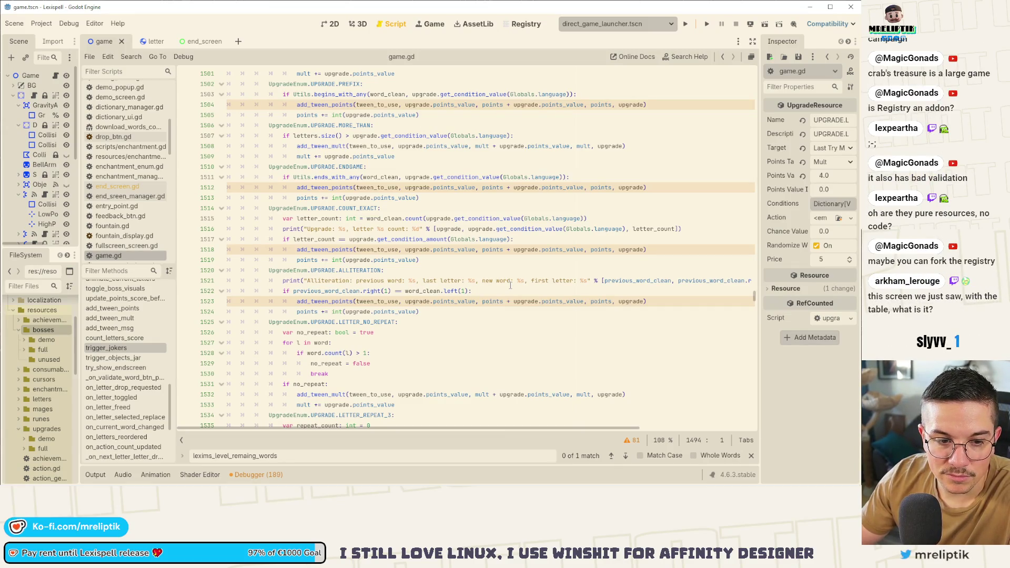
{"action": "scroll", "coordinate": [510, 286], "scroll_direction": "down", "scroll_amount": 10}
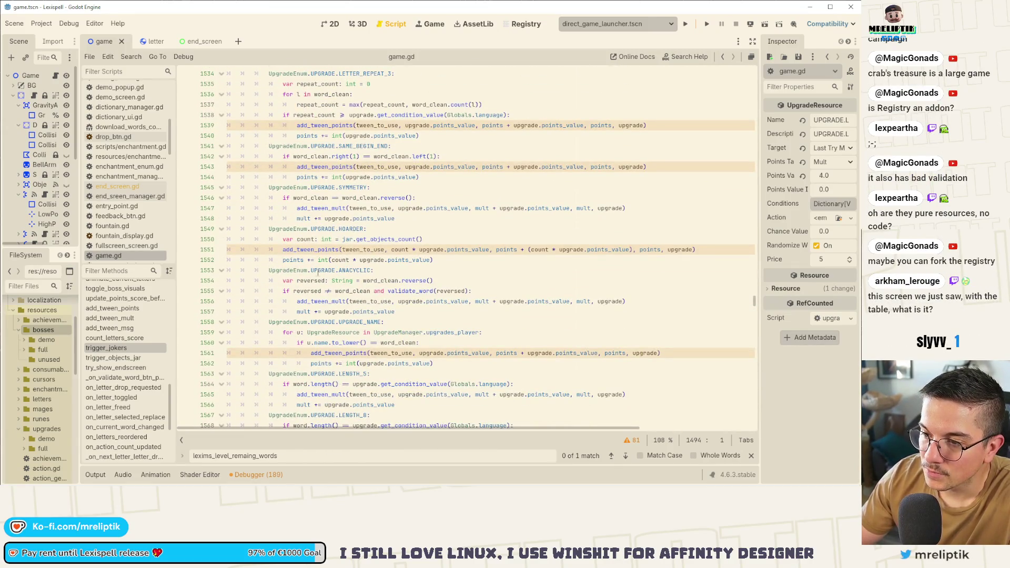
{"action": "triple_click", "coordinate": [270, 269]}
{"action": "scroll", "coordinate": [316, 290], "scroll_direction": "down", "scroll_amount": 5}
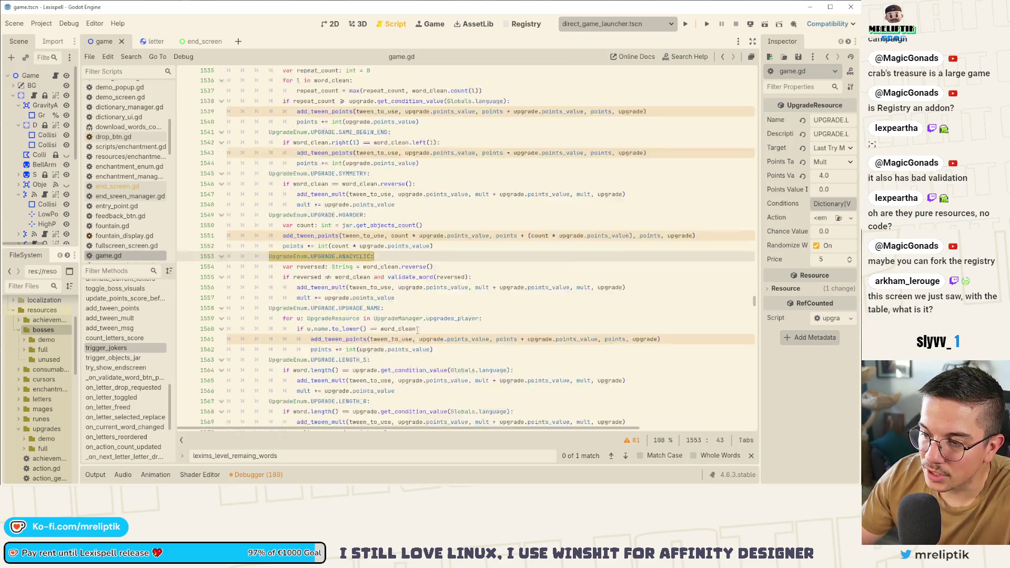
{"action": "double_click", "coordinate": [351, 259]}
{"action": "scroll", "coordinate": [351, 260], "scroll_direction": "down", "scroll_amount": 4}
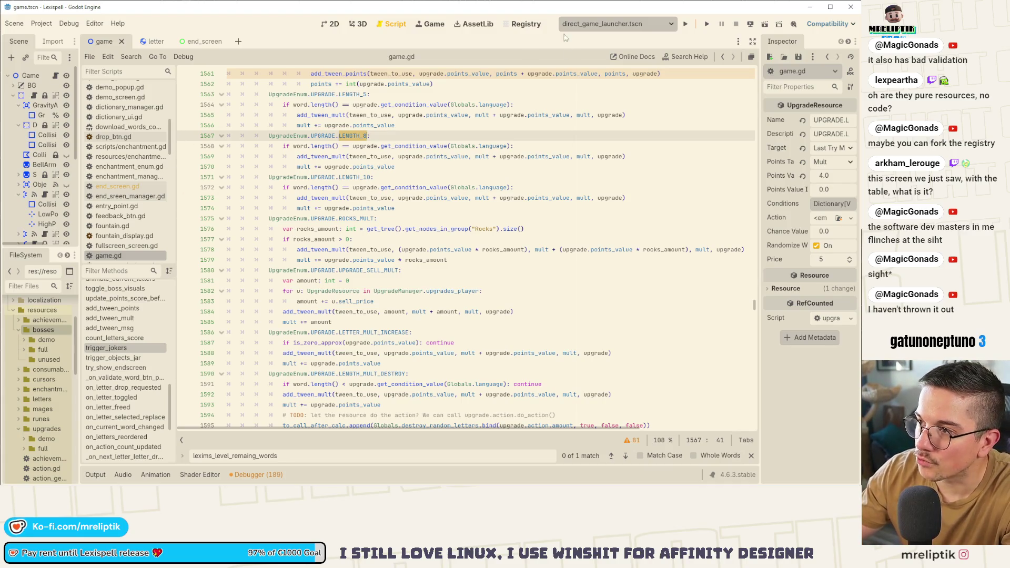
Open the upgrade registry table and narrow the UID column to reveal Description.
{"action": "left_click", "coordinate": [528, 23]}
{"action": "scroll", "coordinate": [443, 347], "scroll_direction": "down", "scroll_amount": 10}
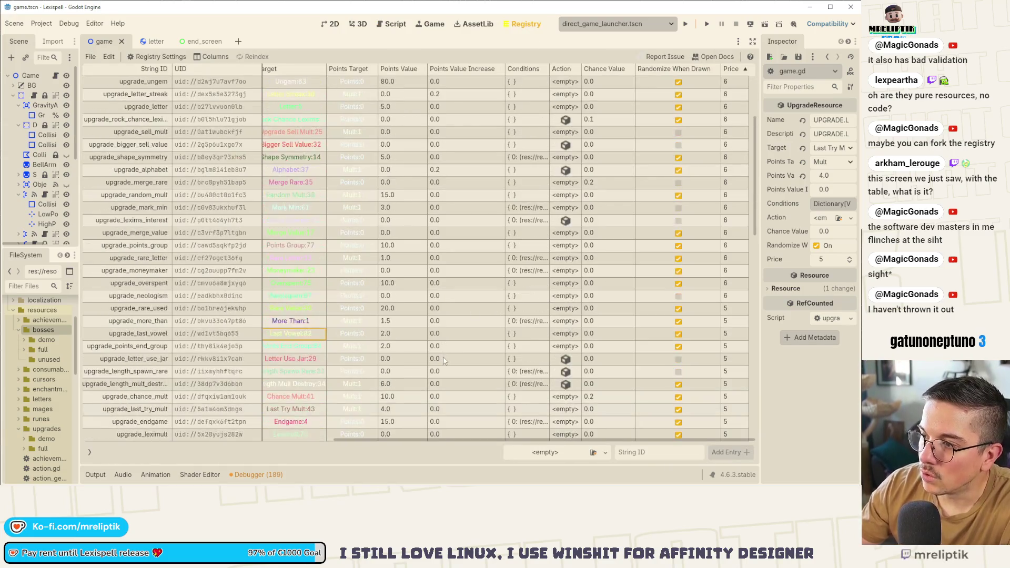
{"action": "scroll", "coordinate": [447, 369], "scroll_direction": "down", "scroll_amount": 5}
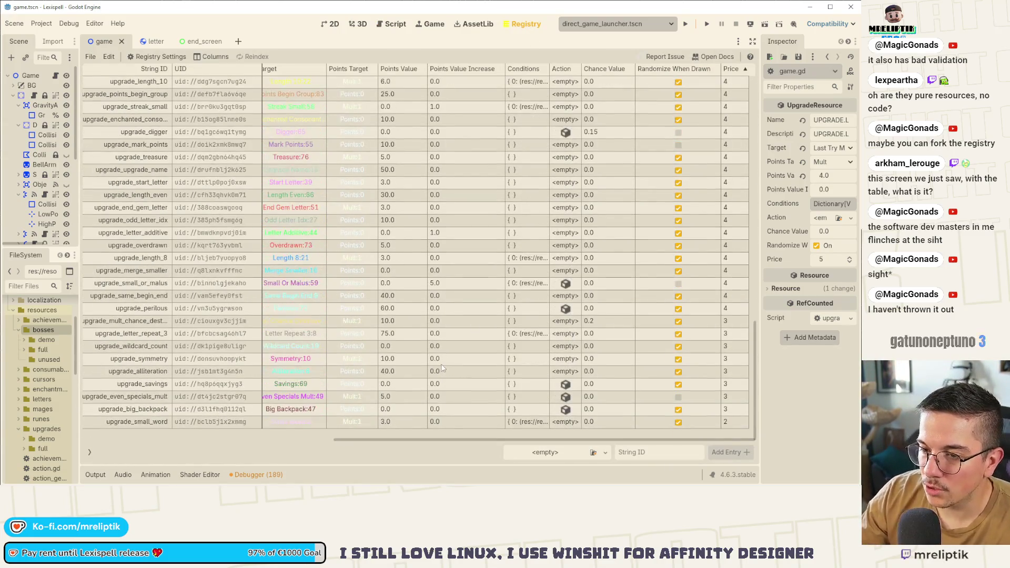
{"action": "mouse_move", "coordinate": [394, 438]}
{"action": "left_mouse_down"}
{"action": "mouse_move", "coordinate": [181, 438]}
{"action": "mouse_move", "coordinate": [567, 435]}
{"action": "left_mouse_up"}
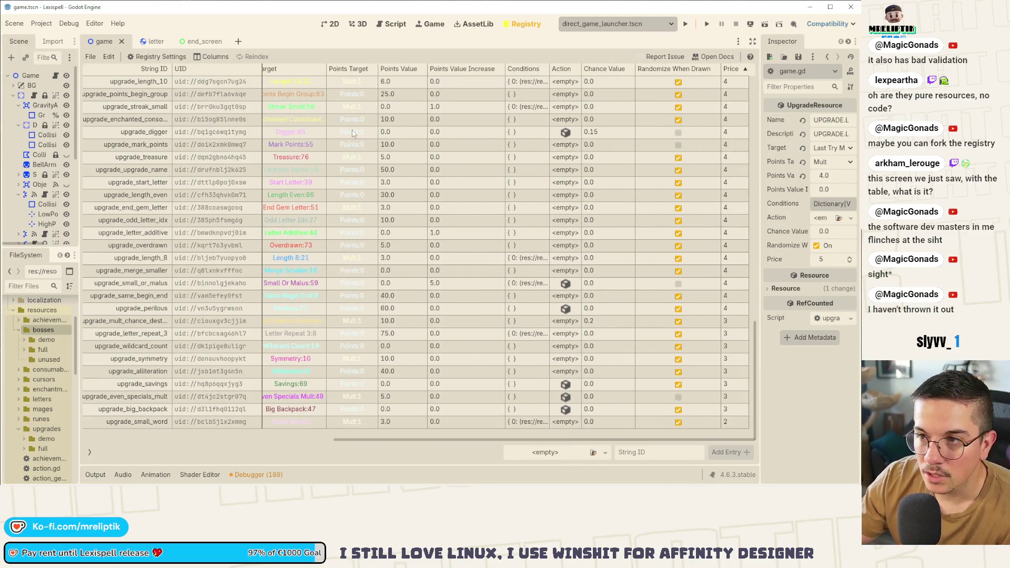
{"action": "mouse_move", "coordinate": [262, 69]}
{"action": "left_mouse_down"}
{"action": "mouse_move", "coordinate": [146, 69]}
{"action": "mouse_move", "coordinate": [158, 69]}
{"action": "left_mouse_up"}
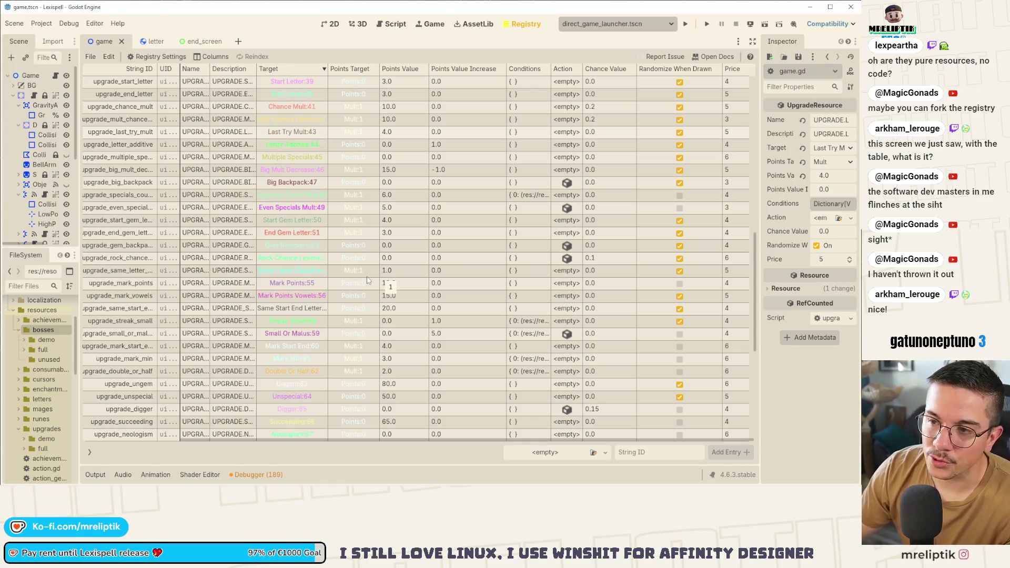
{"action": "scroll", "coordinate": [684, 271], "scroll_direction": "down", "scroll_amount": 3}
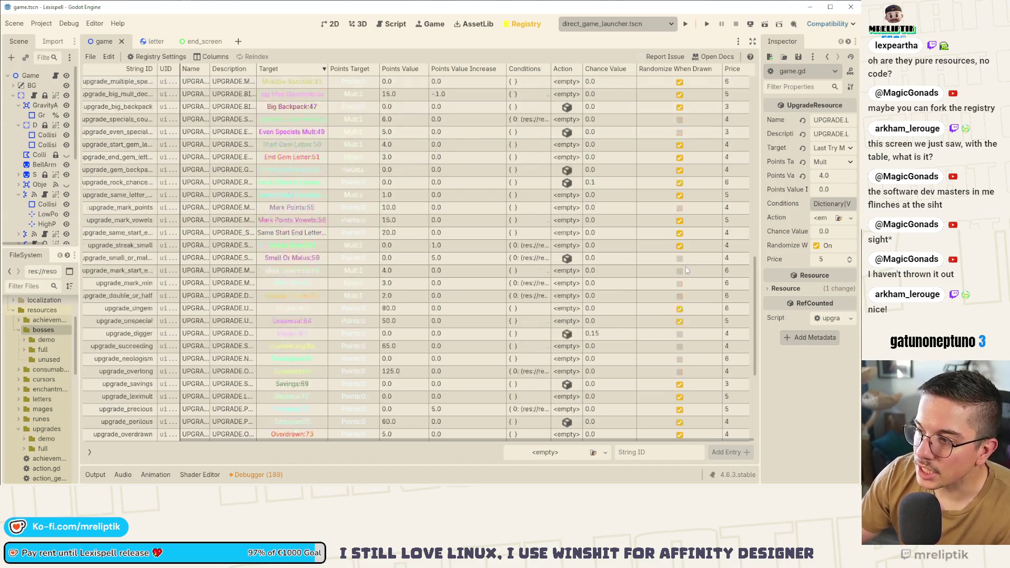
{"action": "scroll", "coordinate": [687, 271], "scroll_direction": "up", "scroll_amount": 7}
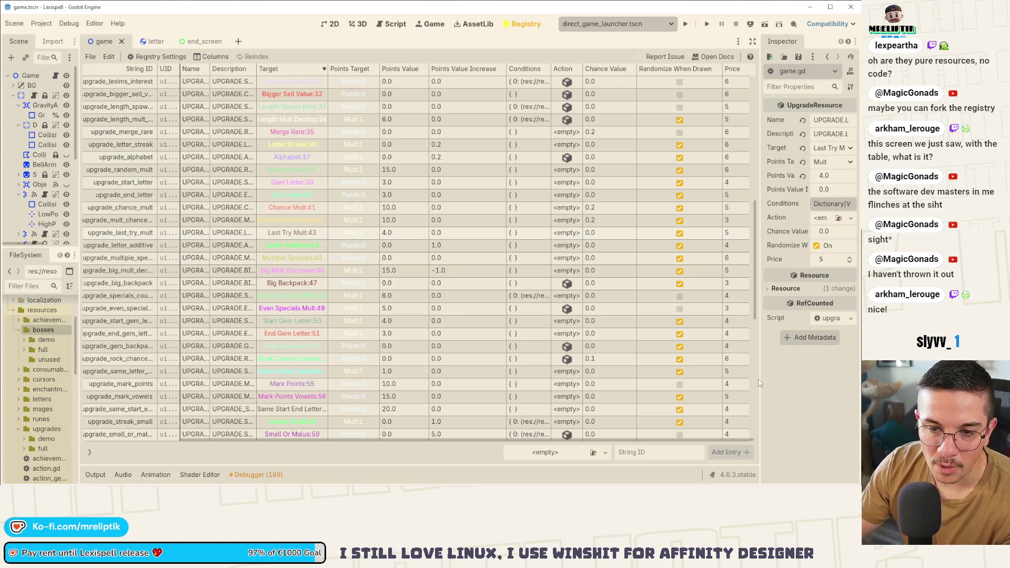
{"action": "scroll", "coordinate": [697, 356], "scroll_direction": "up", "scroll_amount": 10}
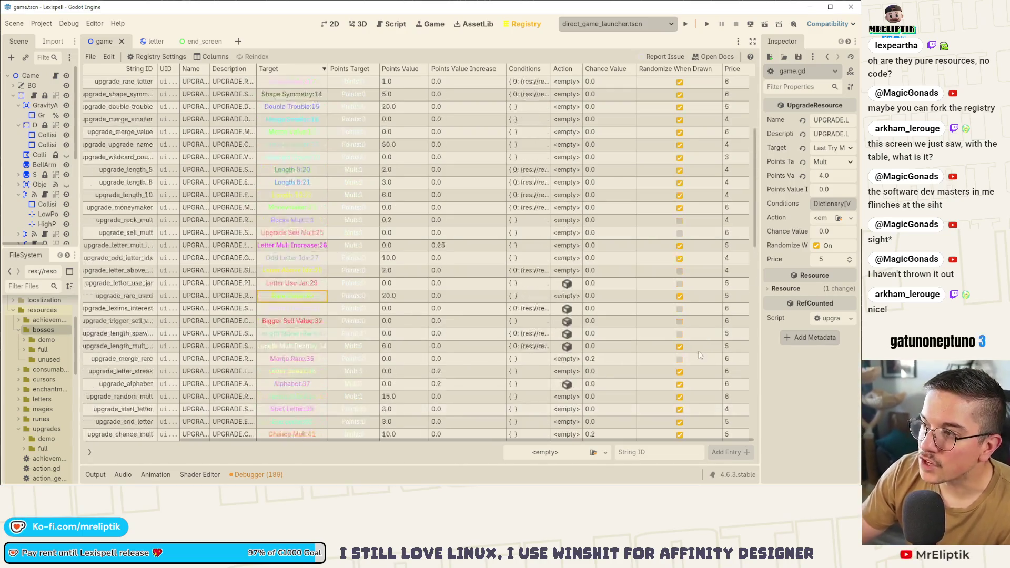
{"action": "scroll", "coordinate": [697, 356], "scroll_direction": "up", "scroll_amount": 3}
Sort the upgrades by Price, highest first.
{"action": "left_click", "coordinate": [735, 69]}
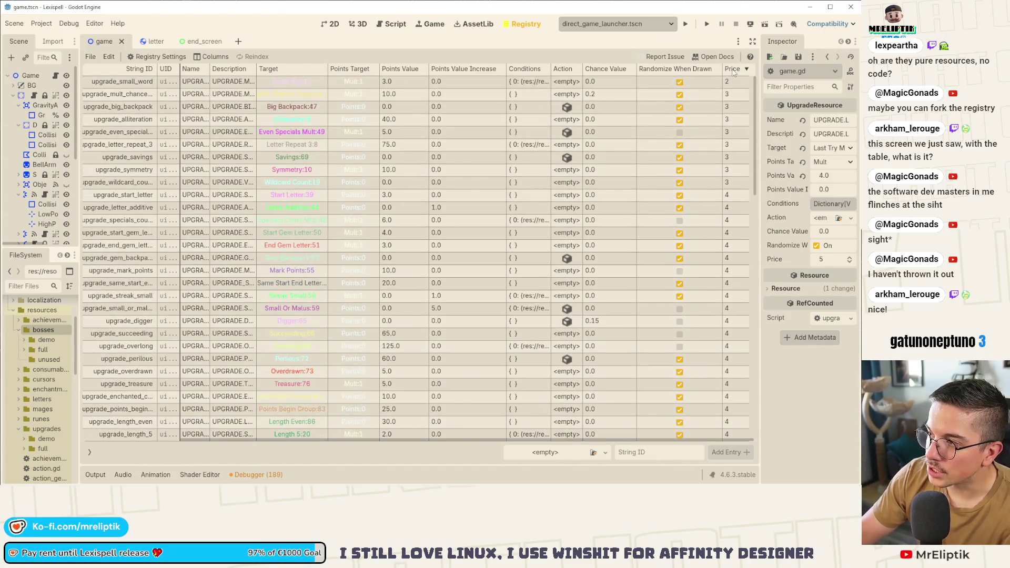
{"action": "left_click", "coordinate": [734, 69]}
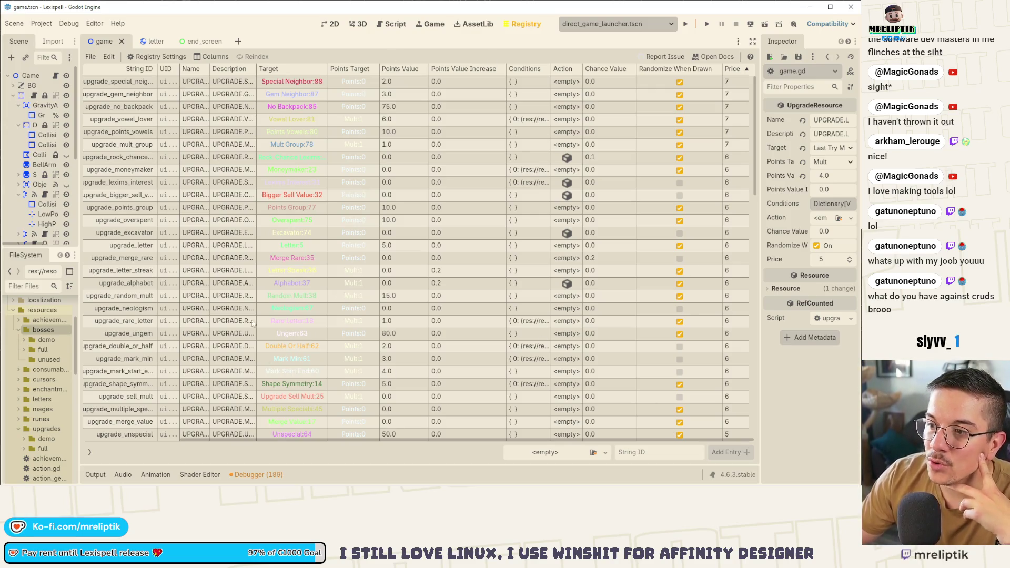
{"action": "left_click_drag", "start_coordinate": [450, 441], "coordinate": [451, 442]}
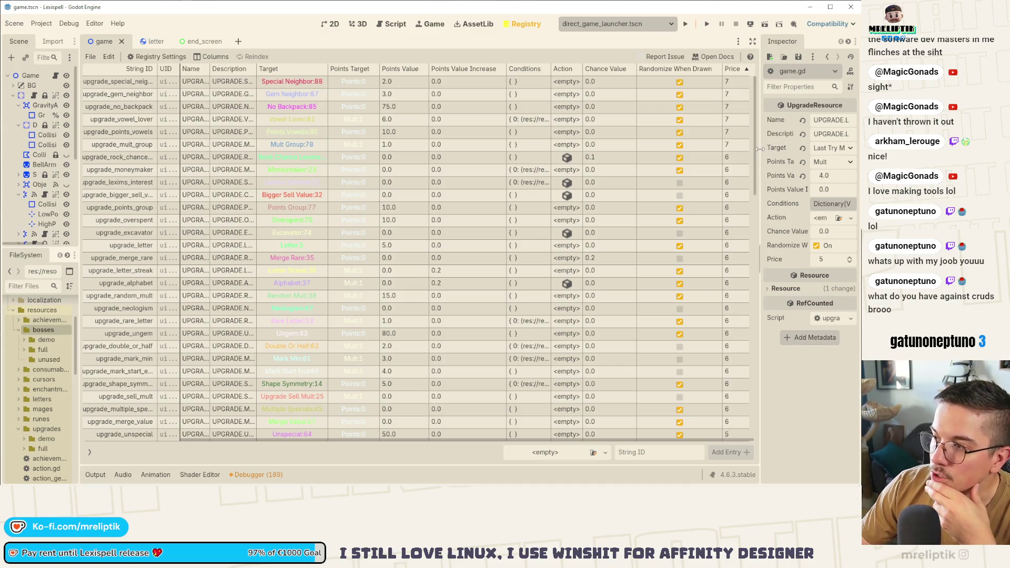
Widen the Inspector to read Last Try Mult's properties, checking the Points Target and Target options.
{"action": "left_click_drag", "start_coordinate": [760, 149], "coordinate": [592, 138]}
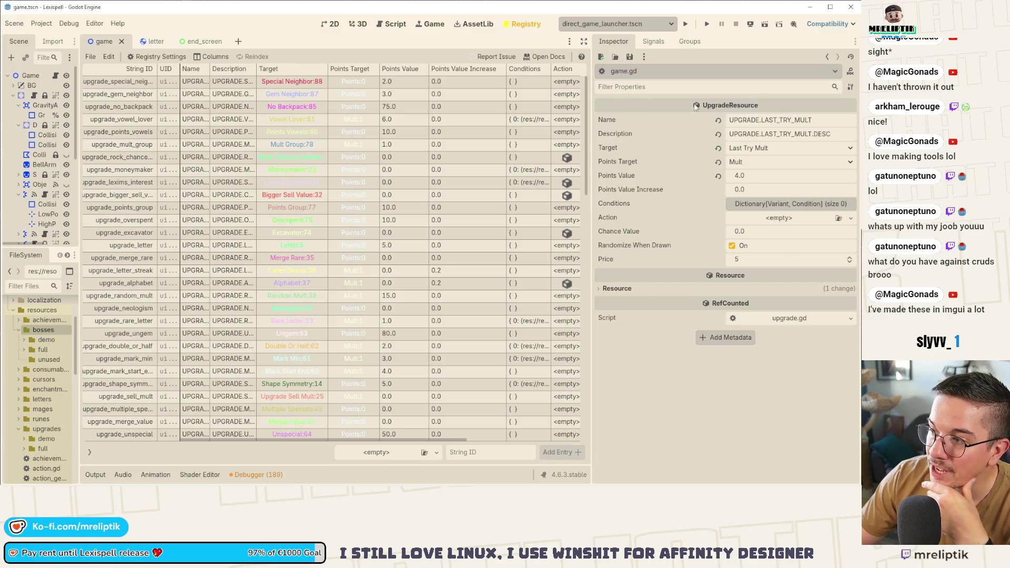
{"action": "left_click", "coordinate": [782, 163]}
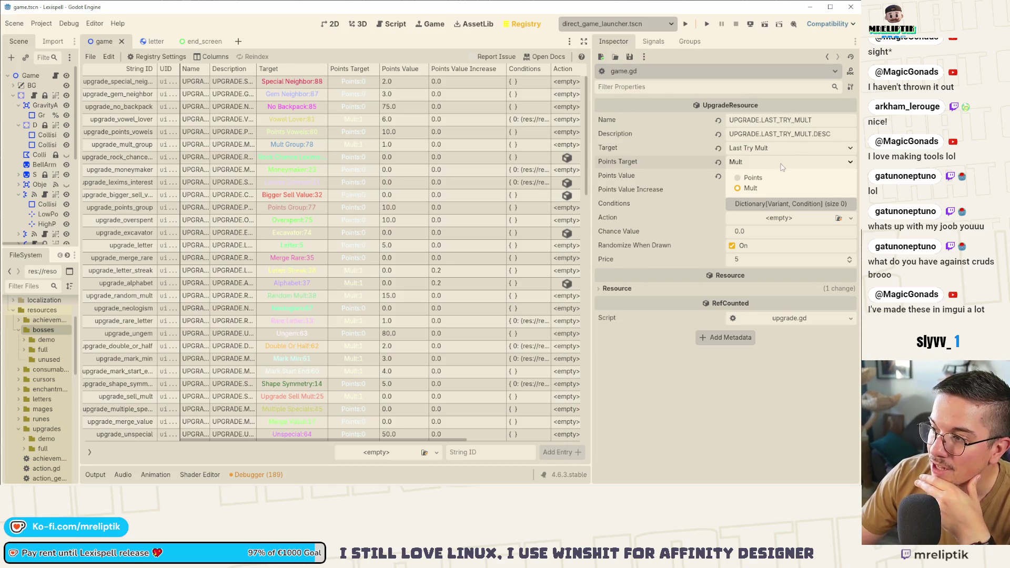
{"action": "left_click", "coordinate": [770, 167]}
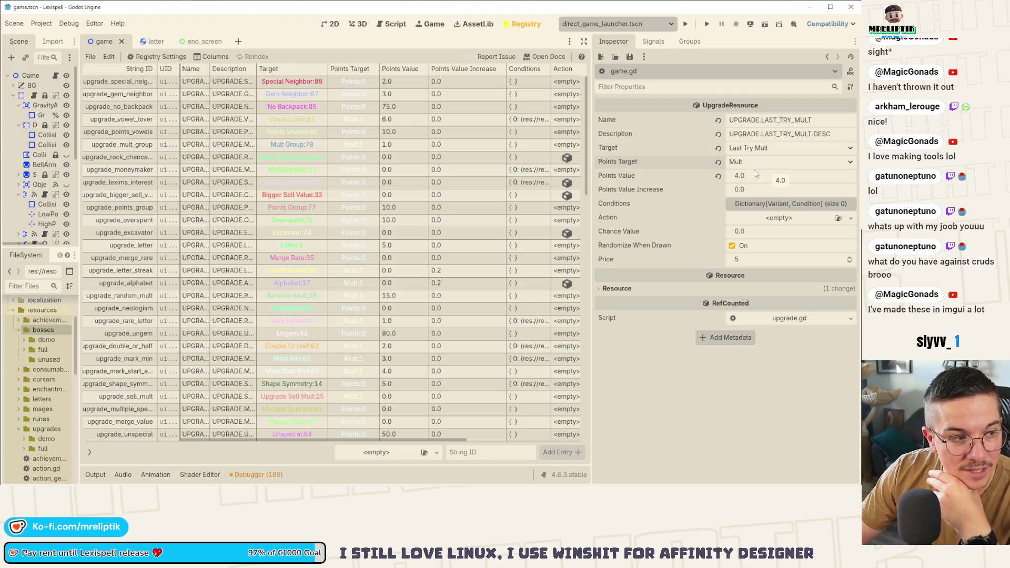
{"action": "left_click", "coordinate": [766, 149]}
{"action": "left_click", "coordinate": [626, 149]}
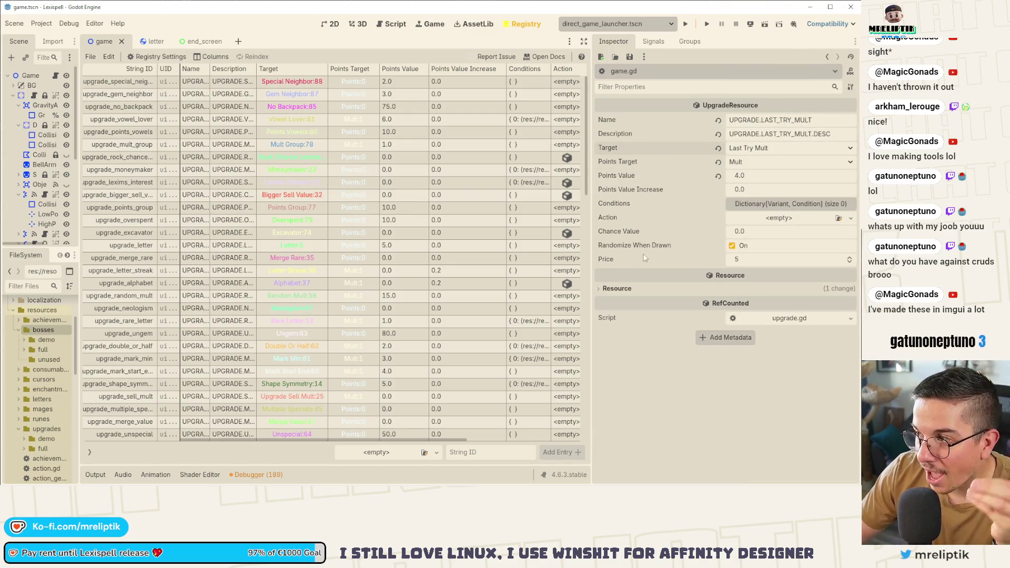
{"action": "mouse_move", "coordinate": [617, 485]}
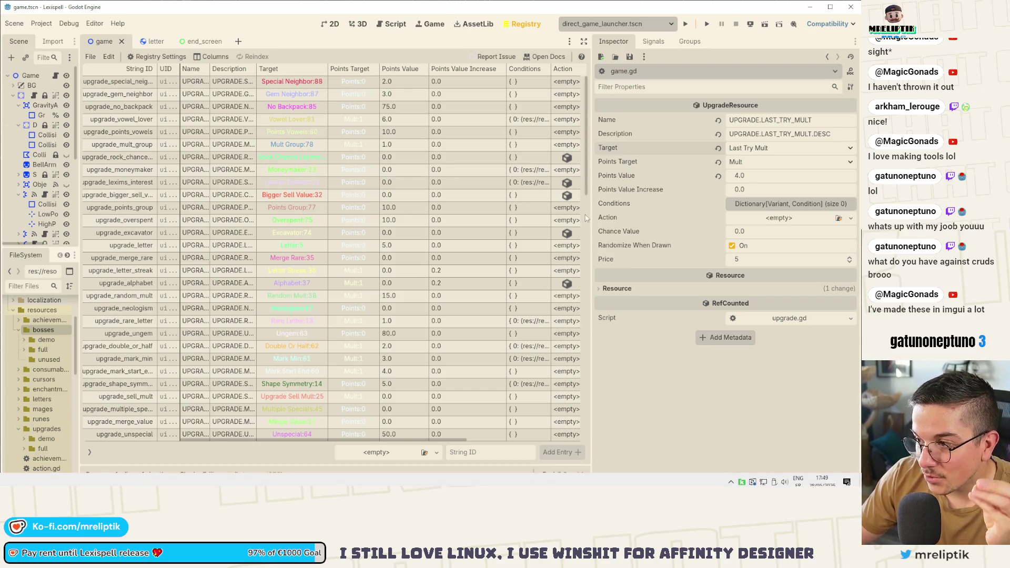
{"action": "left_click_drag", "start_coordinate": [591, 207], "coordinate": [724, 207]}
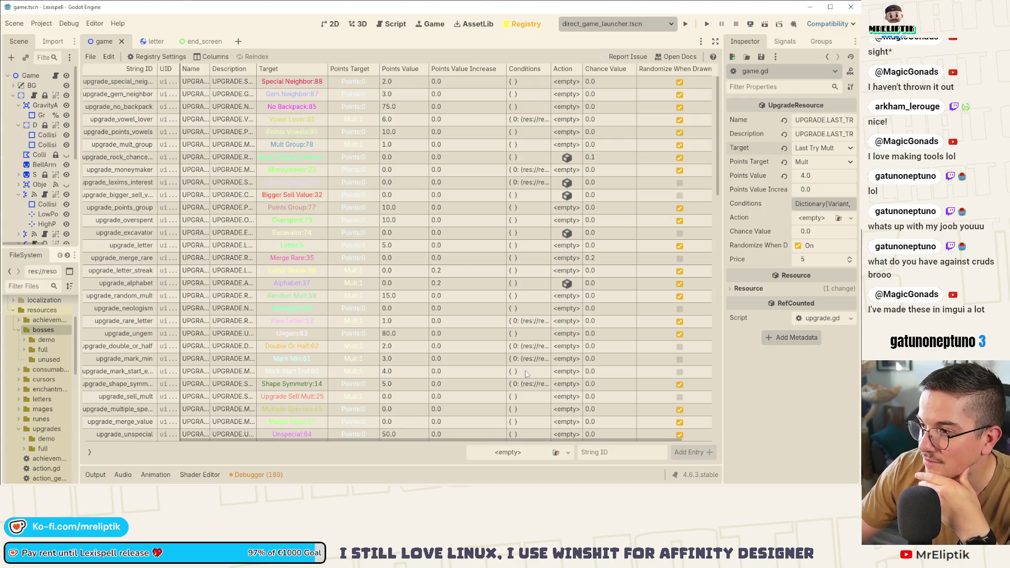
Widen the table and the file dock, then bring up the context menu for res://tools/.
{"action": "left_click_drag", "start_coordinate": [542, 440], "coordinate": [620, 441]}
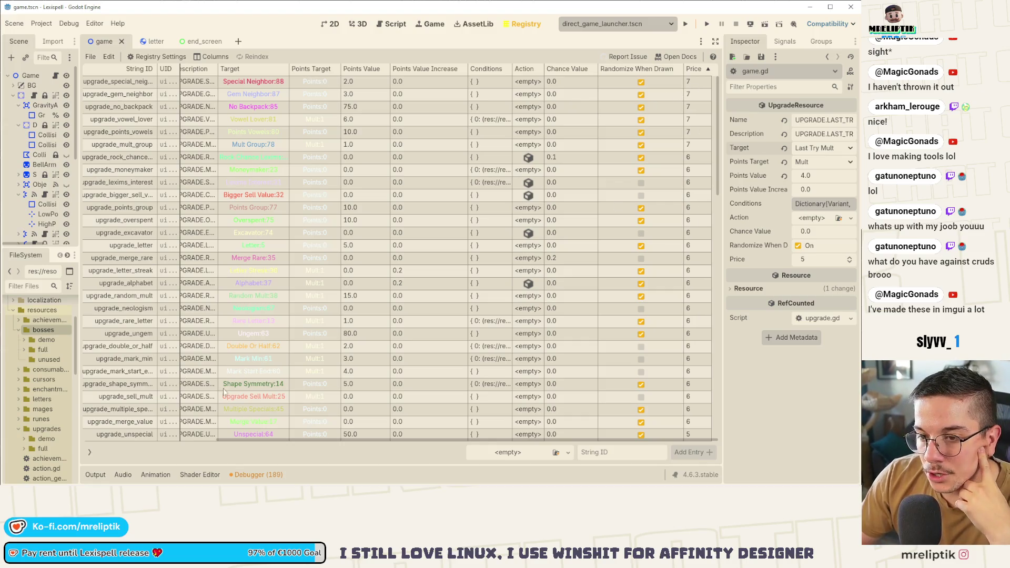
{"action": "left_click_drag", "start_coordinate": [80, 301], "coordinate": [120, 297]}
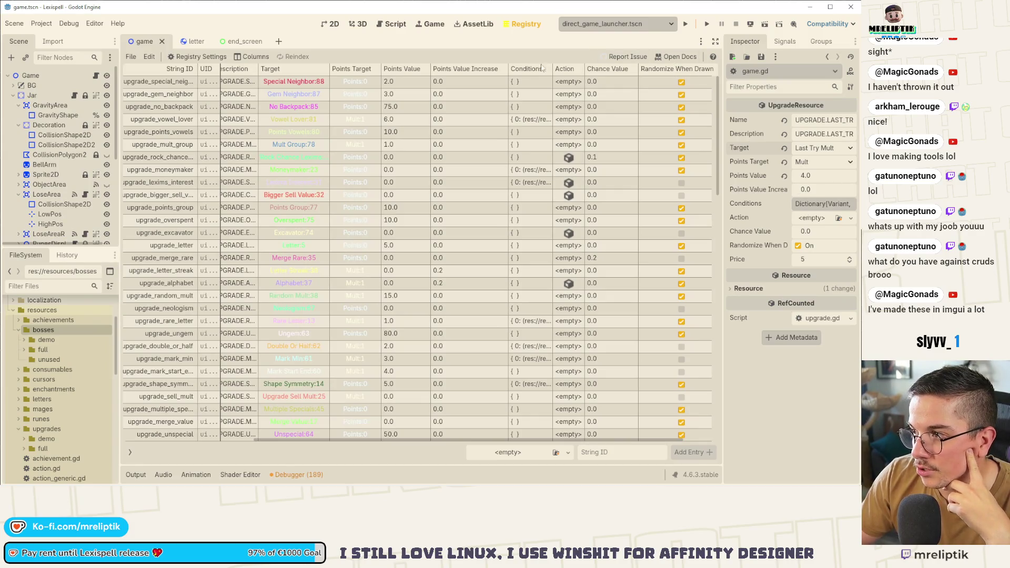
{"action": "scroll", "coordinate": [79, 410], "scroll_direction": "down", "scroll_amount": 10}
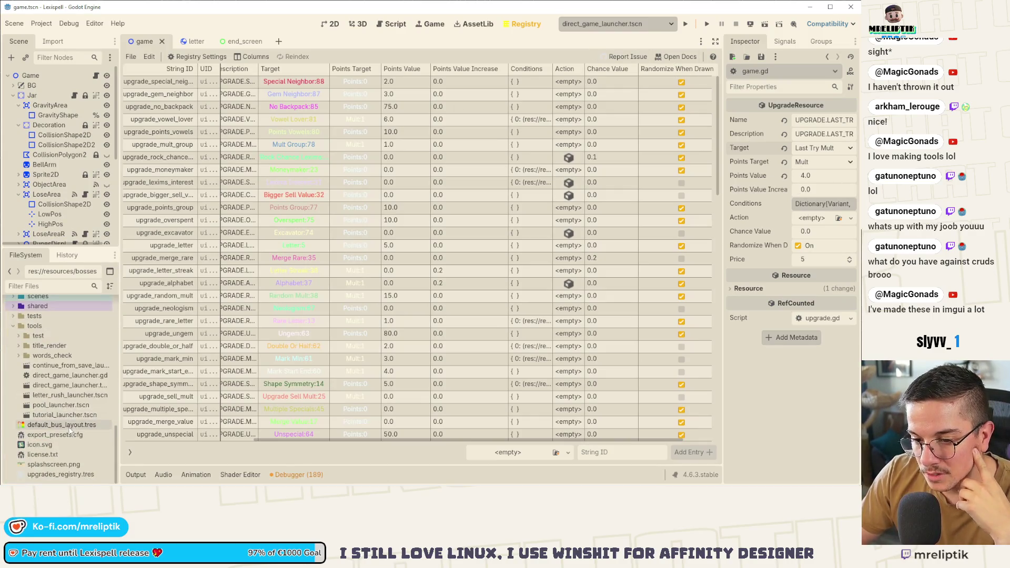
{"action": "right_click", "coordinate": [45, 325]}
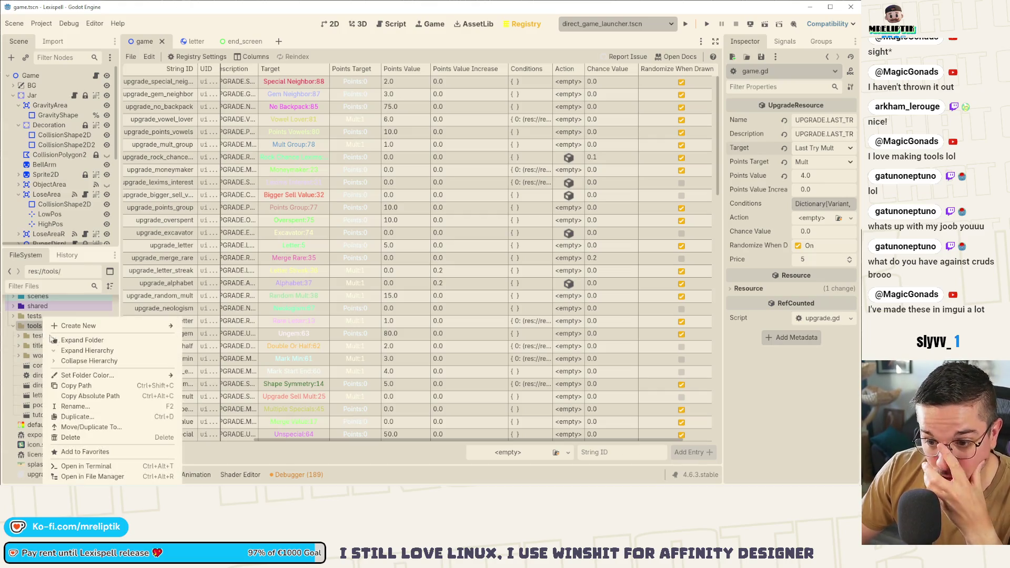
Create a resource_updater folder inside res://tools/.
{"action": "mouse_move", "coordinate": [82, 328]}
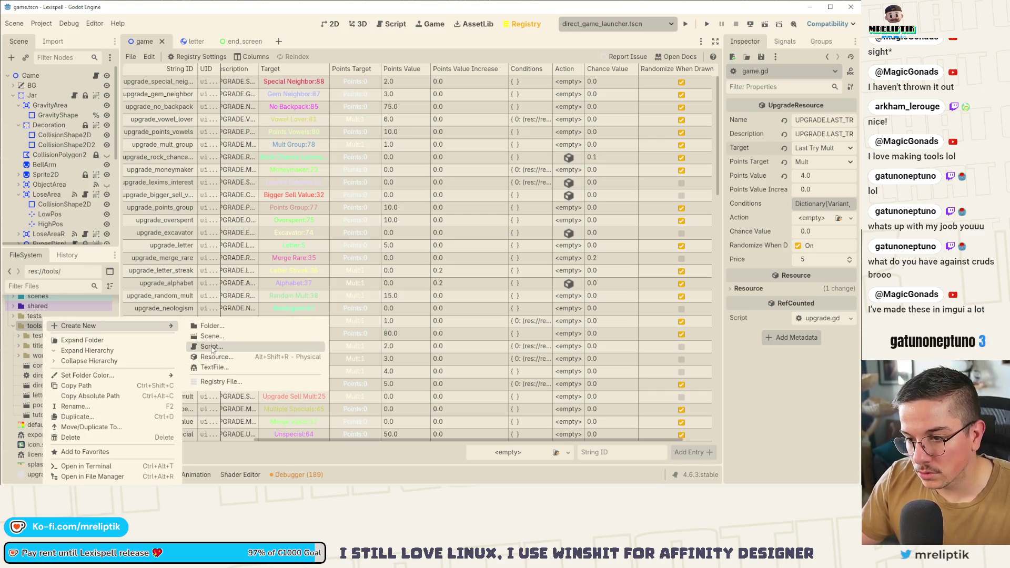
{"action": "left_click", "coordinate": [211, 326]}
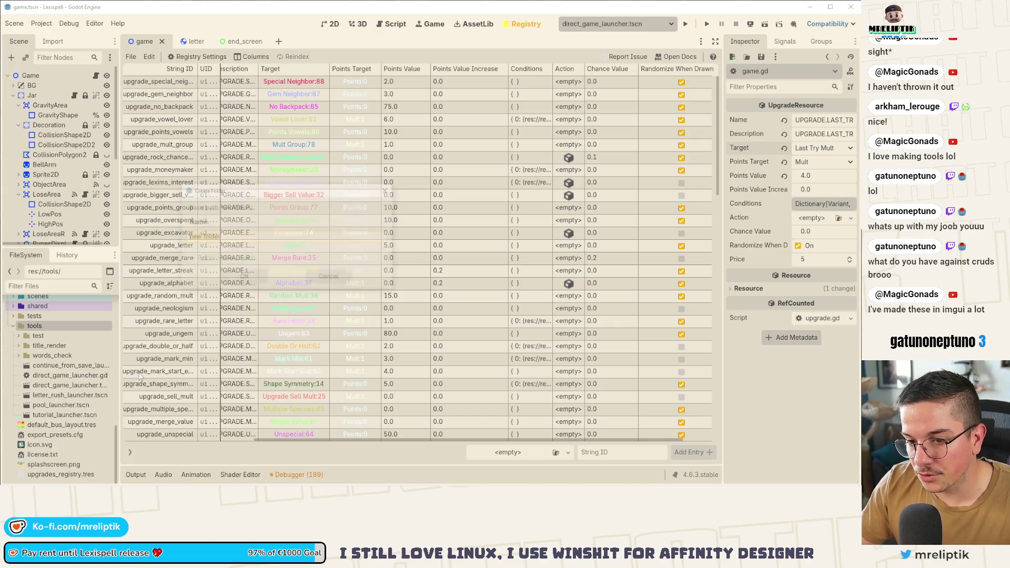
{"action": "type", "text": "upd"}
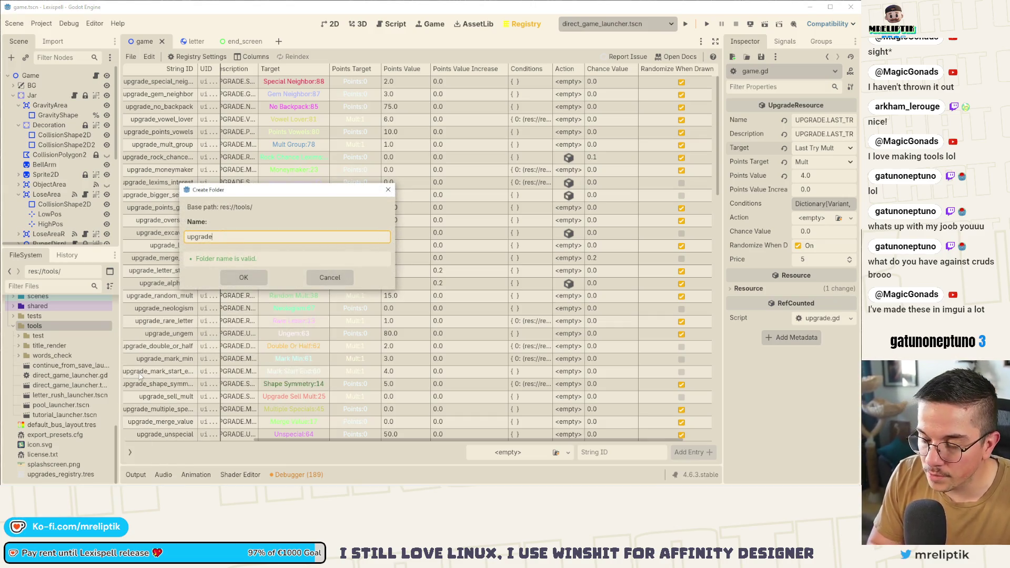
{"action": "type", "text": "ate"}
{"action": "key", "text": "ctrl+a"}
{"action": "type", "text": "f"}
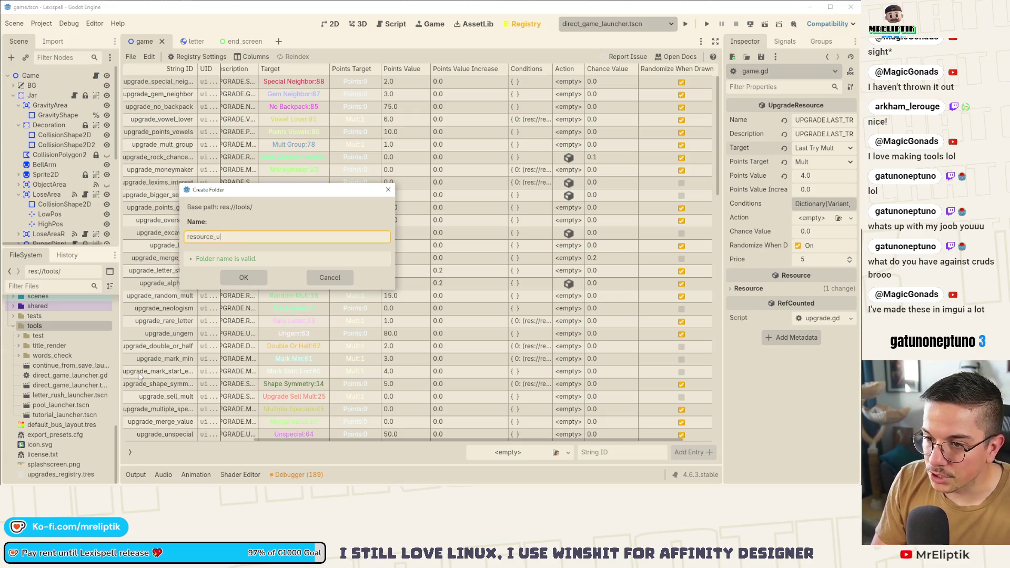
{"action": "key", "text": "Return"}
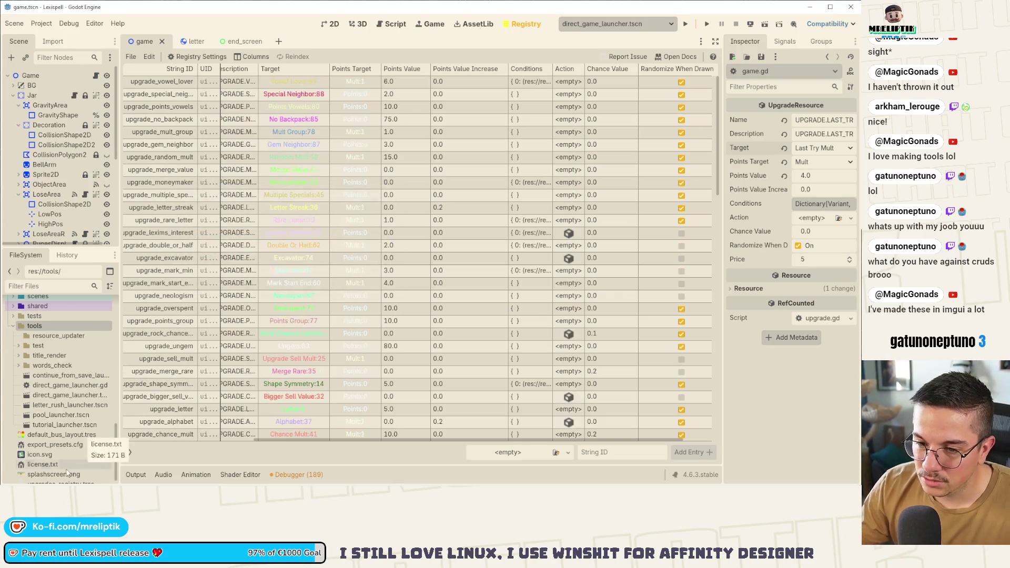
Create the script resource_updater.gd in the resource_updater folder.
{"action": "right_click", "coordinate": [64, 336]}
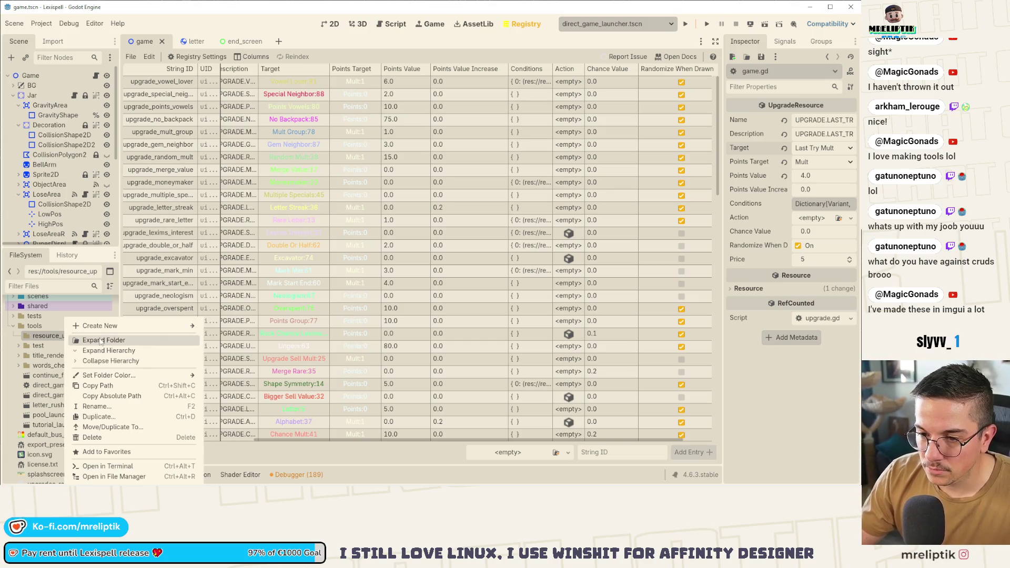
{"action": "mouse_move", "coordinate": [174, 326]}
{"action": "left_click", "coordinate": [251, 351]}
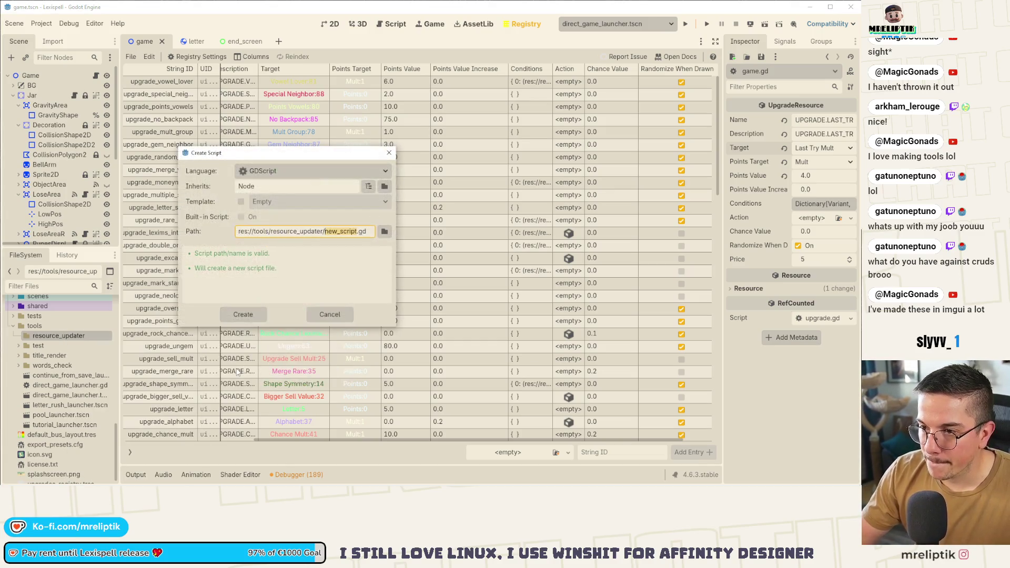
{"action": "type", "text": "resource_updater"}
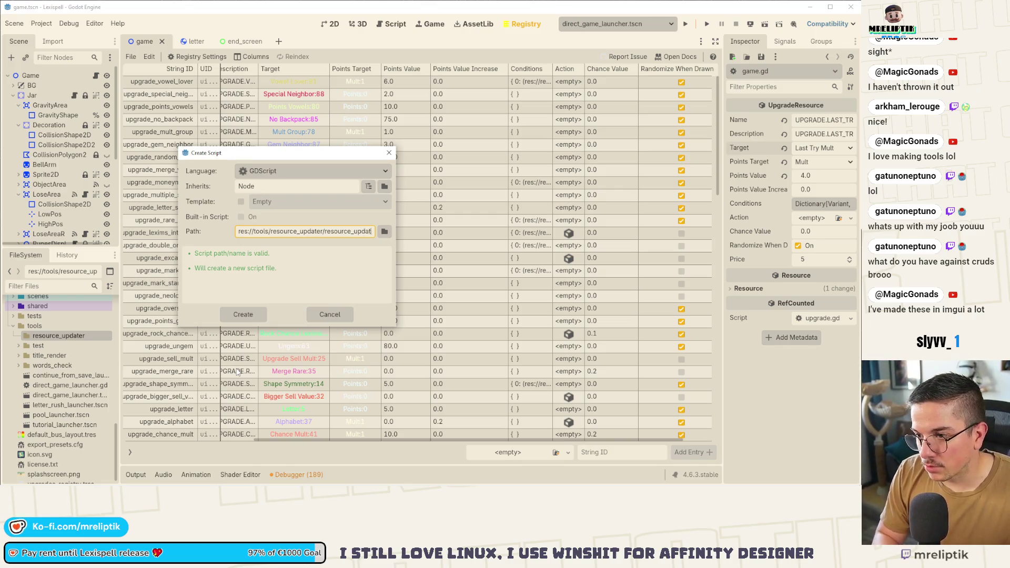
{"action": "key", "text": "Return"}
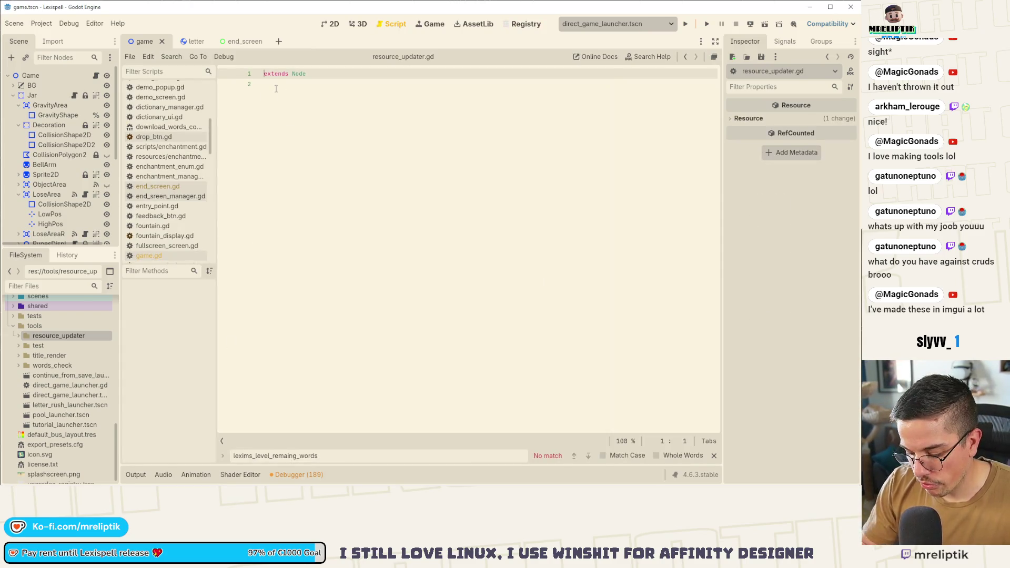
{"action": "type", "text": "class_name Resoru"}
{"action": "key", "text": "BackSpace"}
{"action": "key", "text": "BackSpace"}
{"action": "type", "text": "urceUpdater"}
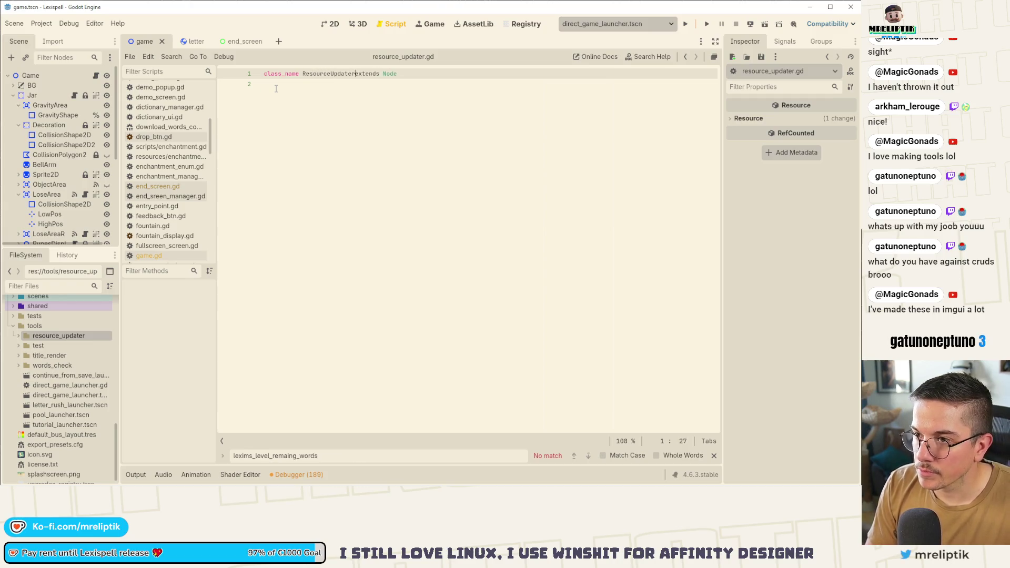
{"action": "key", "text": "Return"}
{"action": "key", "text": "Up"}
{"action": "type", "text": "@tool"}
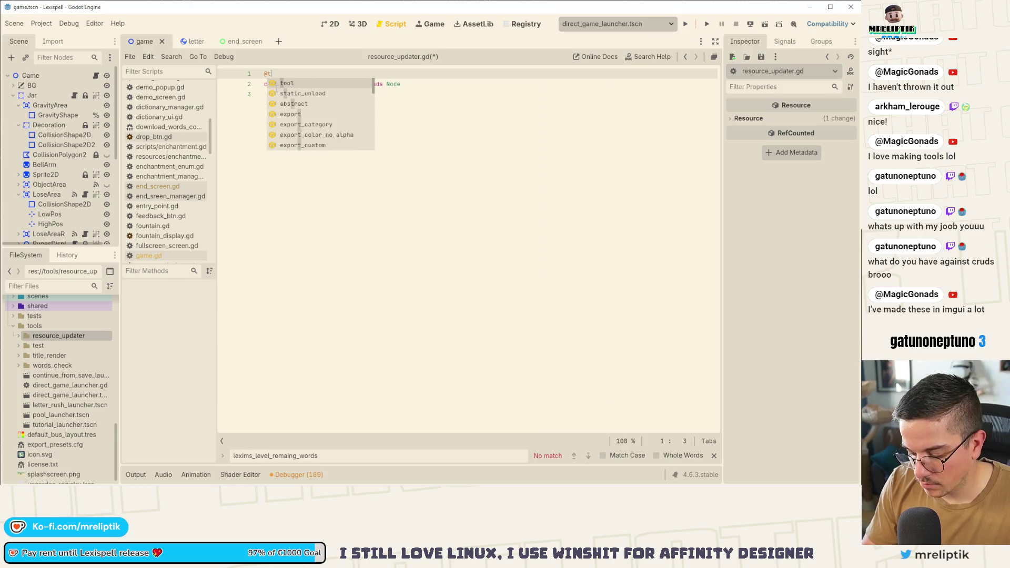
{"action": "key", "text": "Escape"}
{"action": "left_click", "coordinate": [275, 91]}
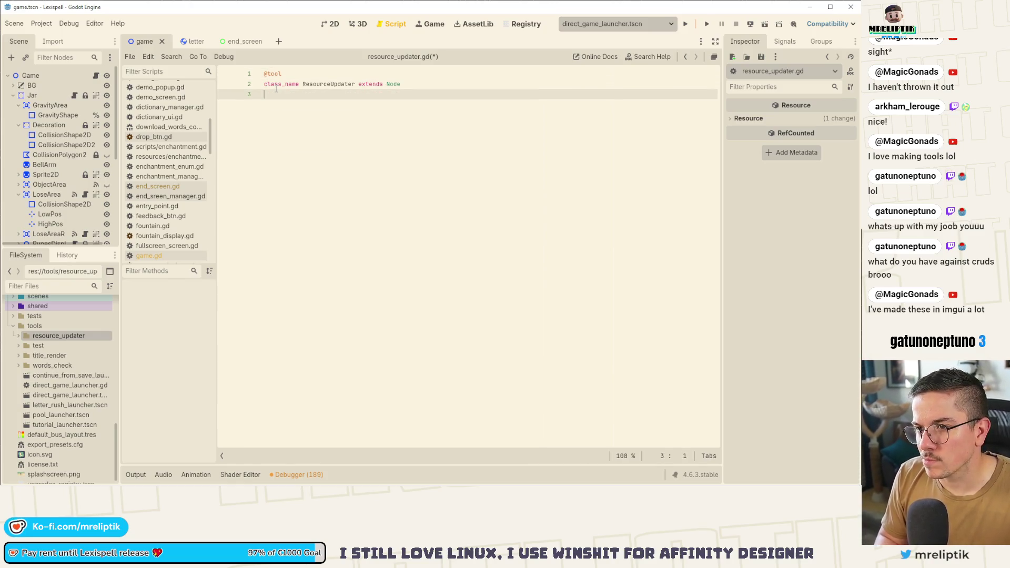
{"action": "key", "text": "Return"}
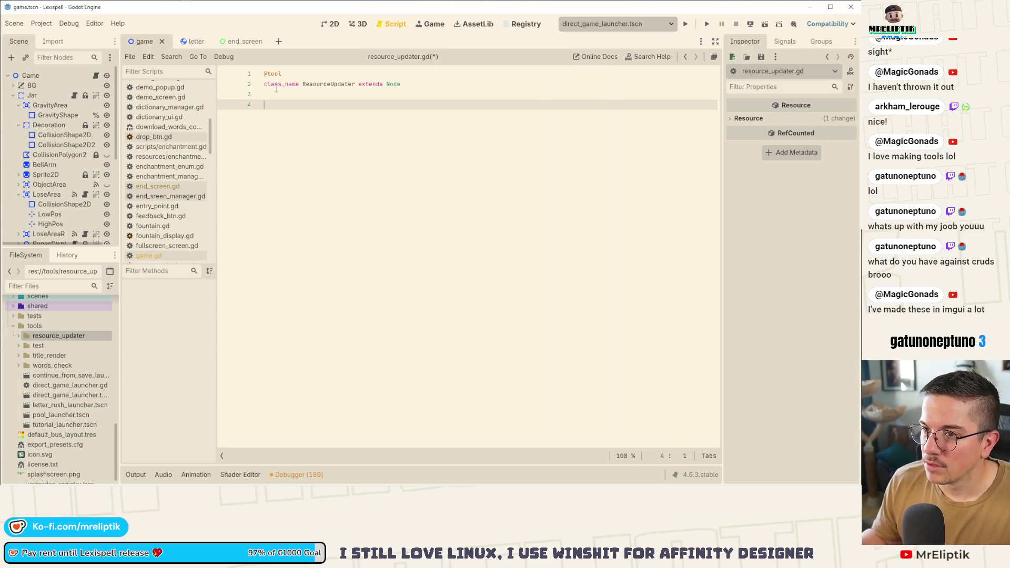
{"action": "key", "text": "ctrl+s"}
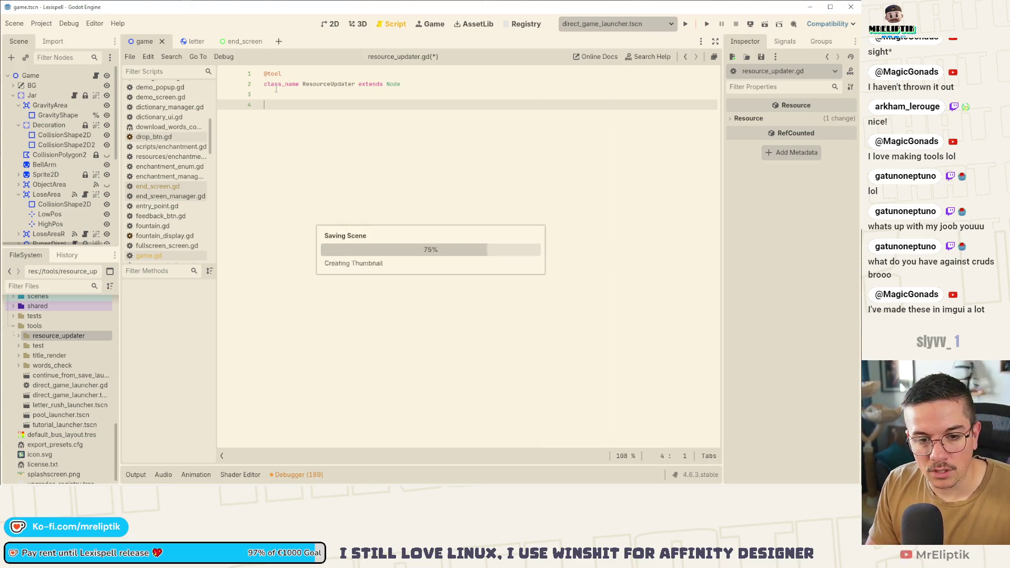
{"action": "key", "text": "BackSpace"}
{"action": "type", "text": "@export "}
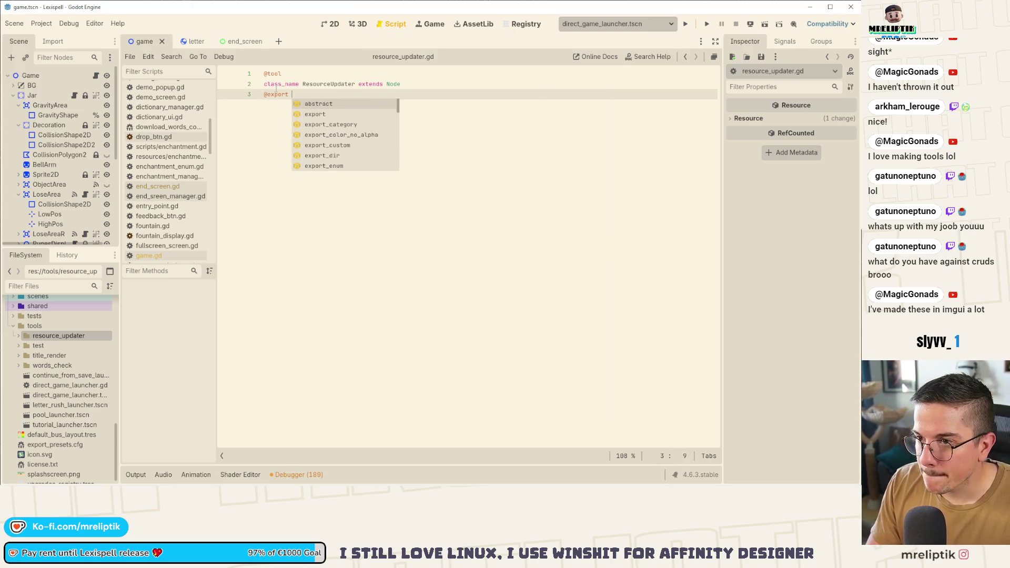
{"action": "type", "text": "cb"}
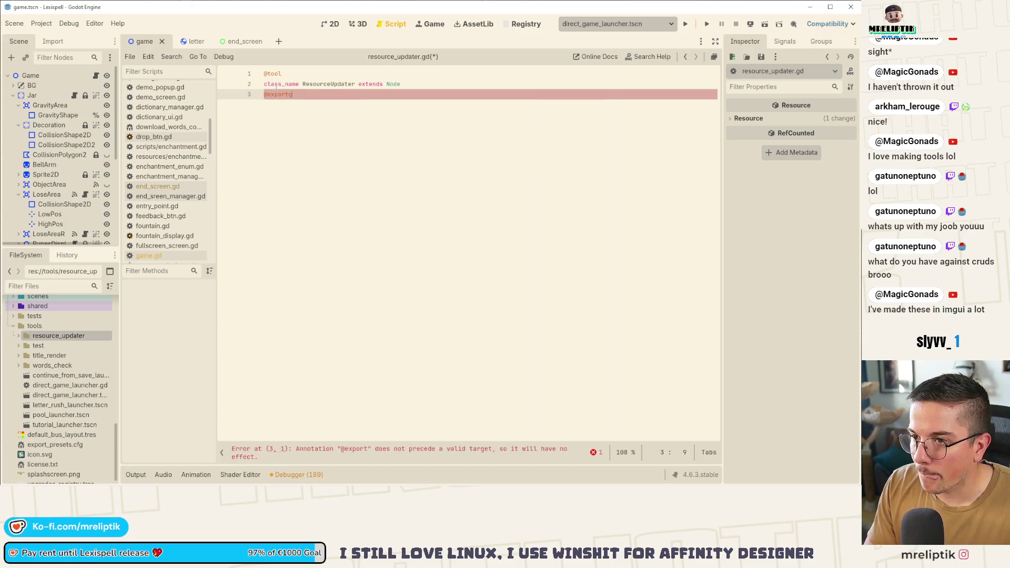
{"action": "key", "text": "Return"}
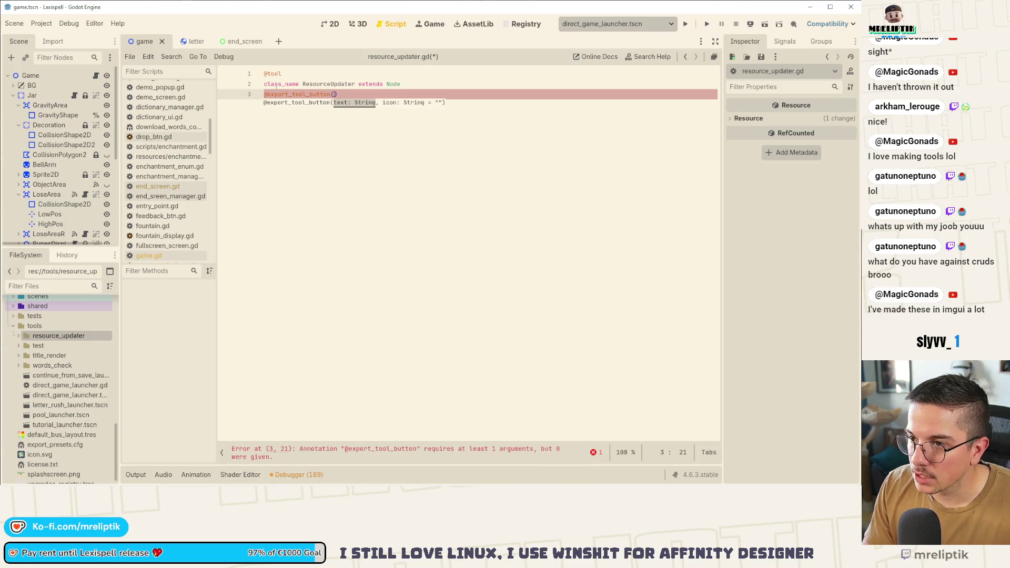
{"action": "type", "text": "Update"}
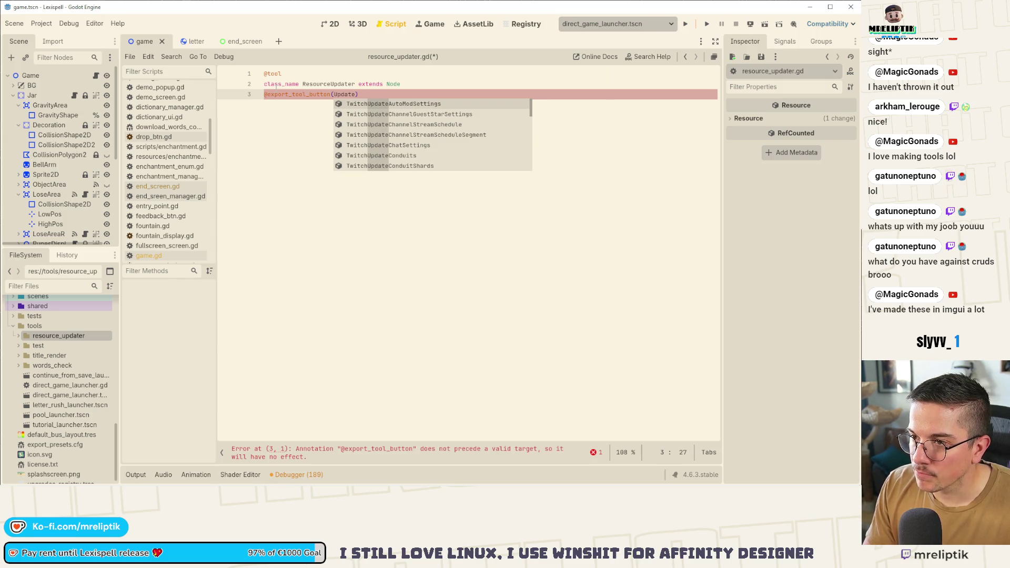
{"action": "key", "text": "ctrl+shift+Left"}
{"action": "type", "text": "\""}
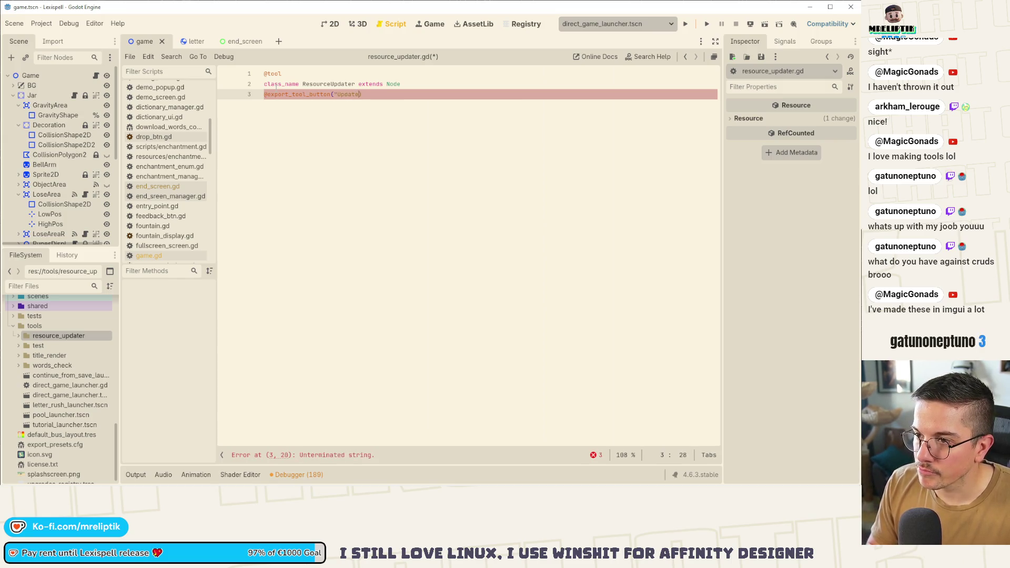
{"action": "key", "text": "End"}
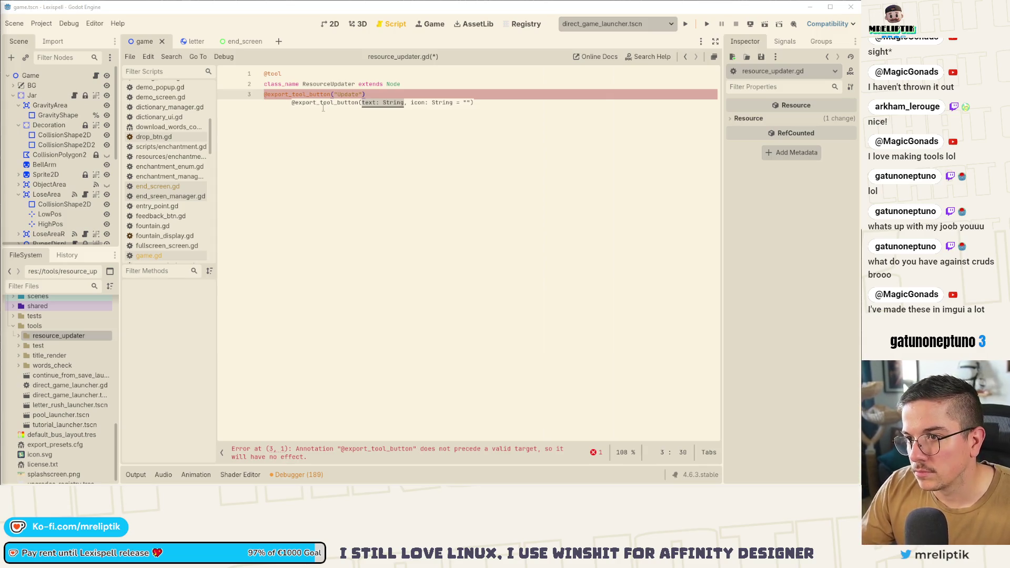
{"action": "left_click", "coordinate": [305, 95], "text": "ctrl"}
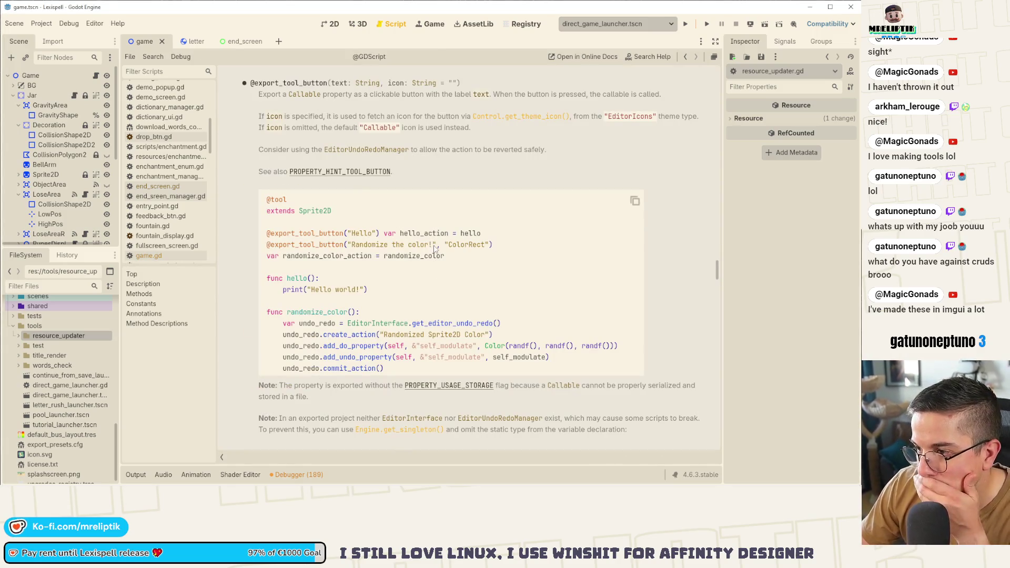
Select the 'var hello_action = hello' example line, then reopen resource_updater.gd.
{"action": "left_click_drag", "start_coordinate": [481, 233], "coordinate": [384, 234]}
{"action": "key", "text": "ctrl+c"}
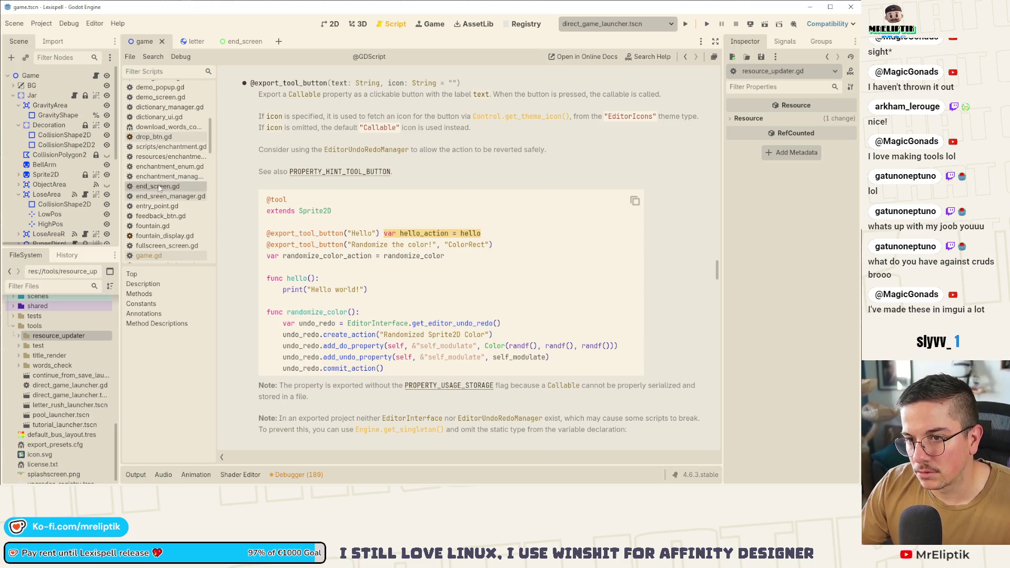
{"action": "left_click", "coordinate": [19, 336]}
{"action": "left_click", "coordinate": [56, 348]}
{"action": "double_click", "coordinate": [57, 346]}
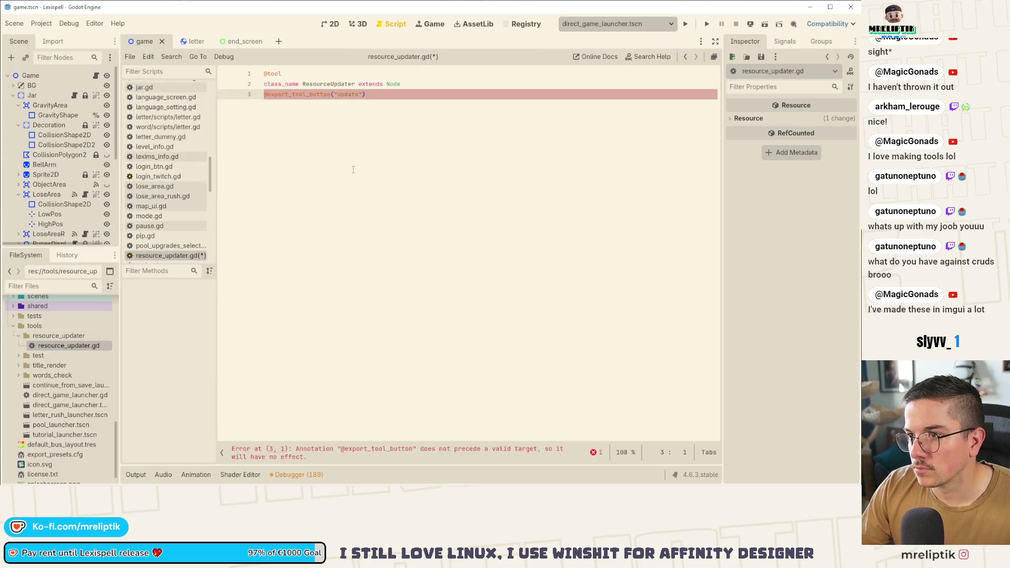
Paste the example as var update_action = update, begin func update() below, and save.
{"action": "key", "text": "ctrl+v"}
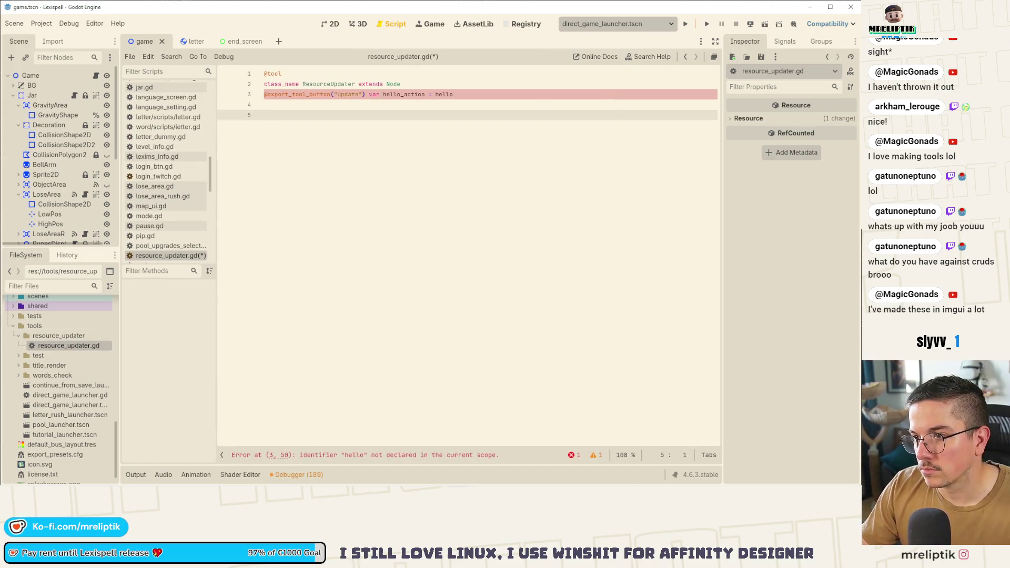
{"action": "type", "text": "updat"}
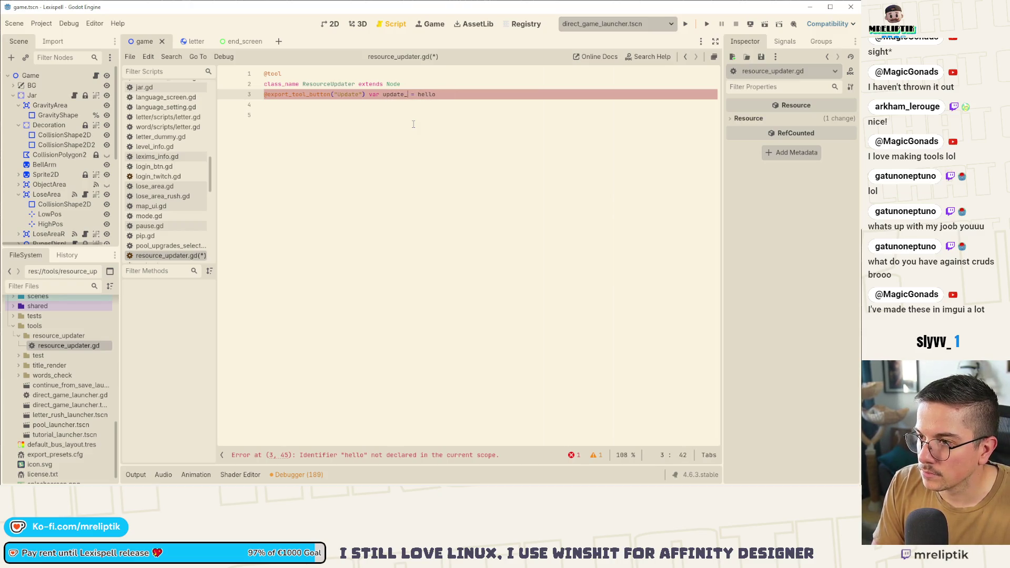
{"action": "type", "text": "action"}
{"action": "key", "text": "End"}
{"action": "key", "text": "ctrl+shift+Left"}
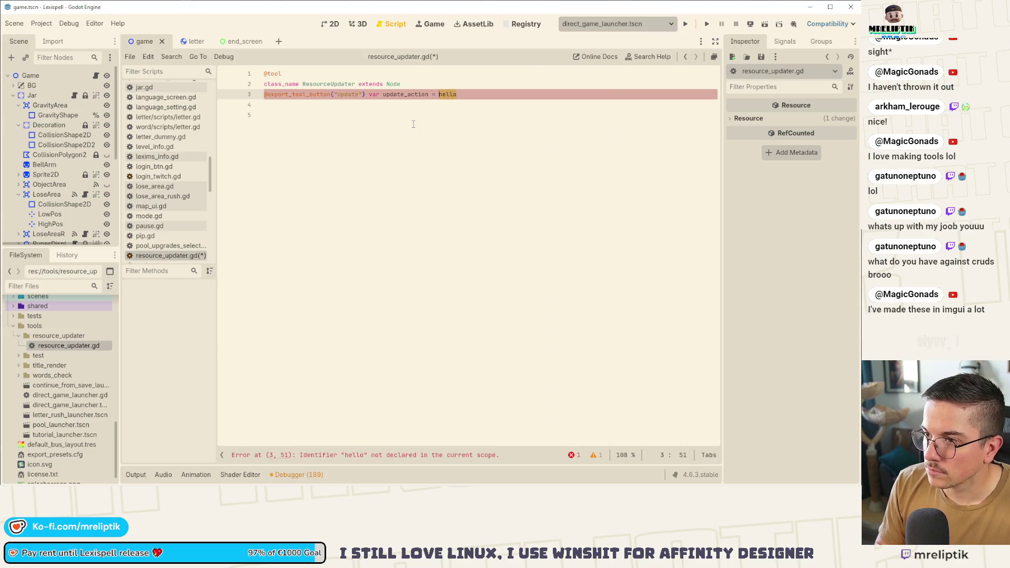
{"action": "type", "text": "update"}
{"action": "key", "text": "Return"}
{"action": "key", "text": "Return"}
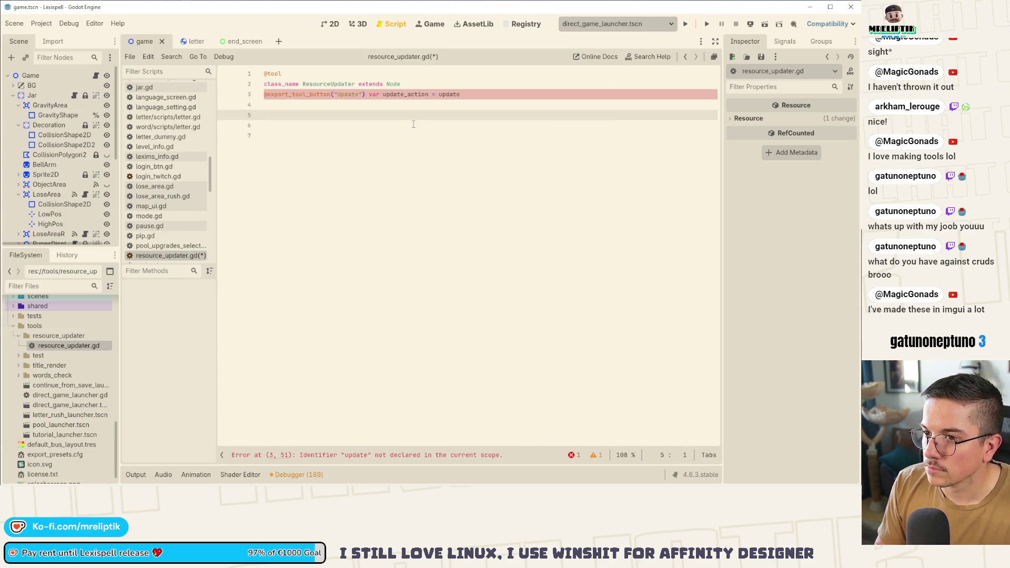
{"action": "type", "text": "func u"}
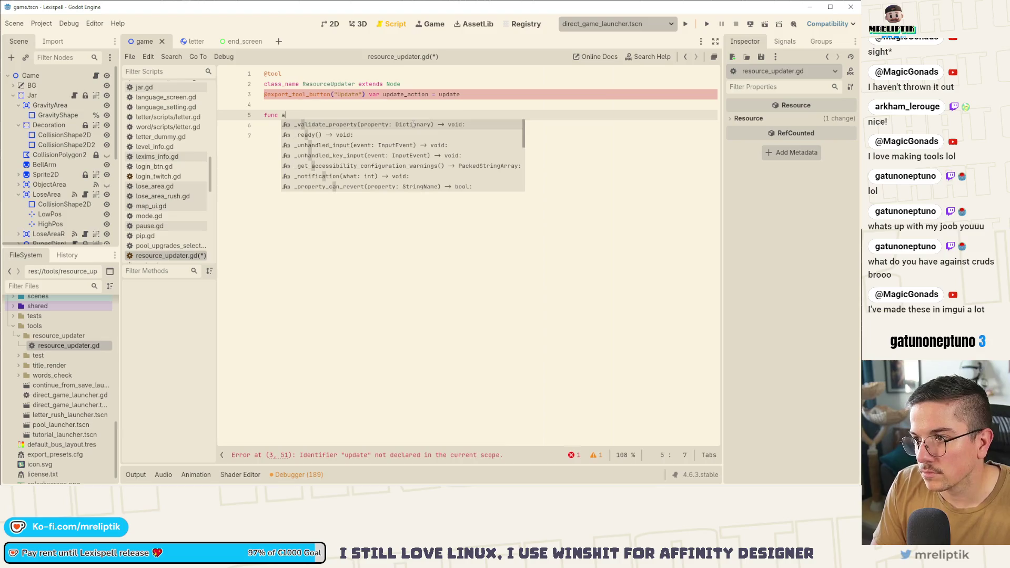
{"action": "type", "text": "pdate("}
{"action": "key", "text": "ctrl+s"}
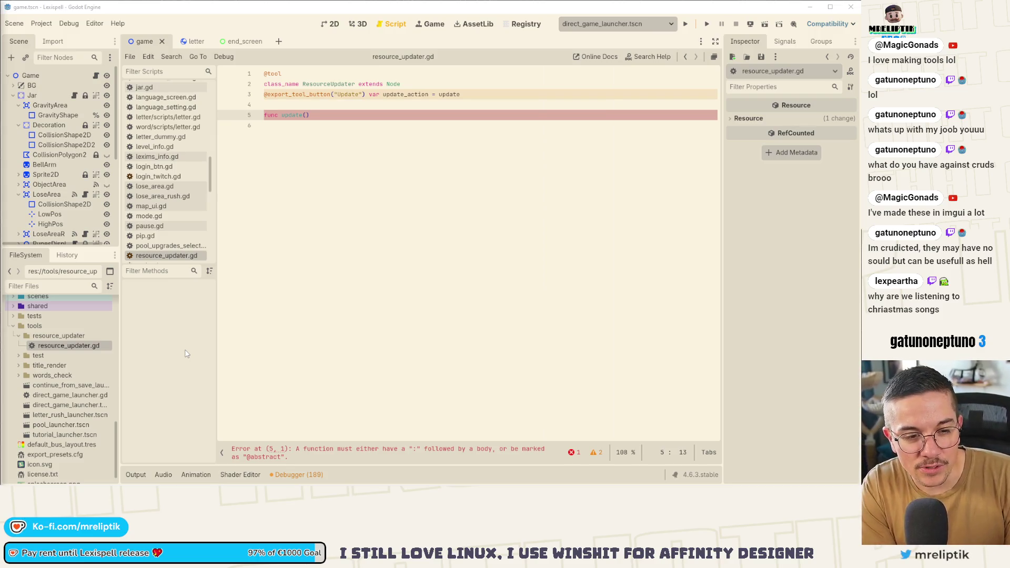
{"action": "left_click", "coordinate": [329, 117]}
{"action": "type", "text": "-> void:"}
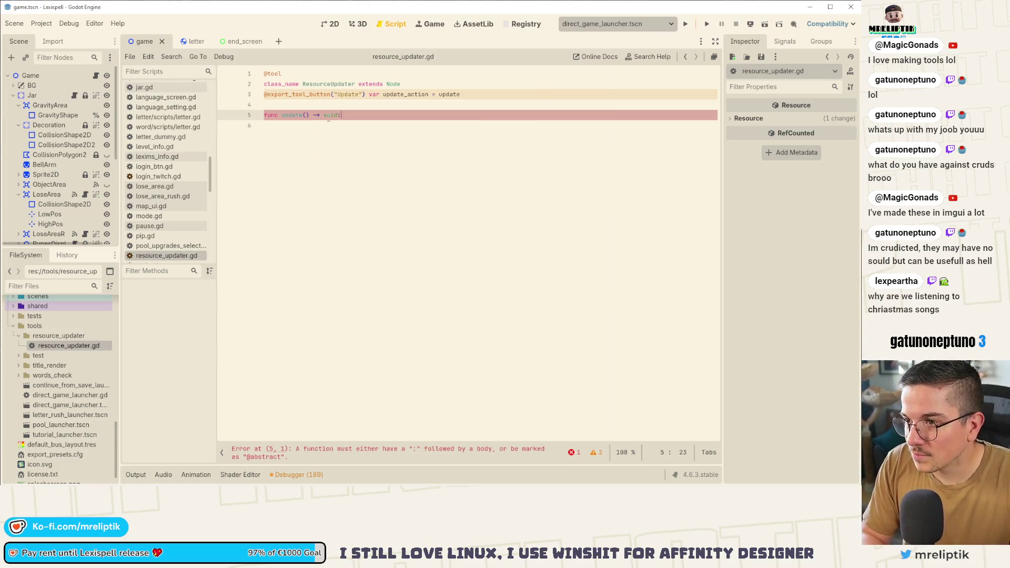
{"action": "key", "text": "Return"}
{"action": "type", "text": "pass"}
{"action": "key", "text": "ctrl+s"}
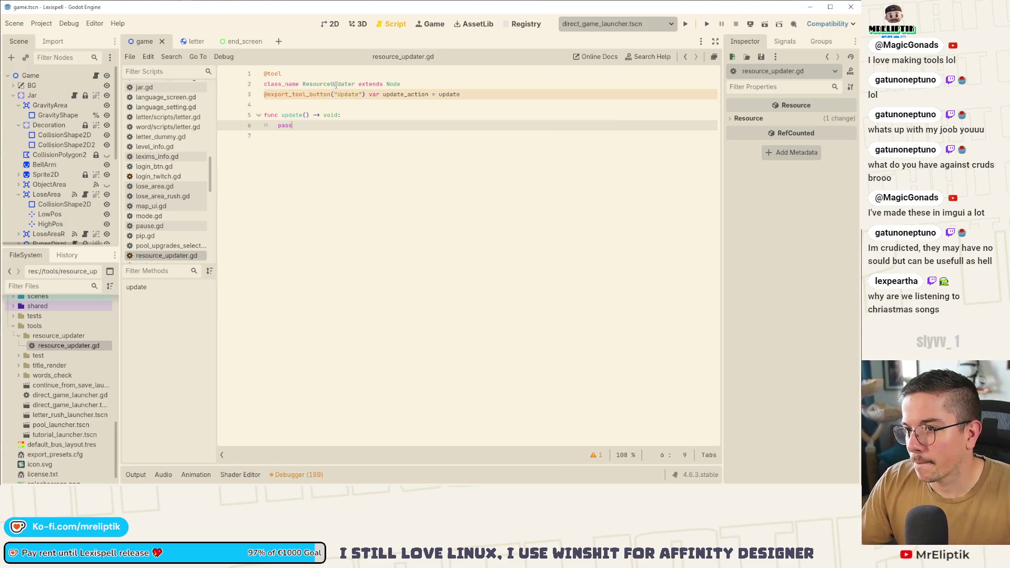
{"action": "left_click", "coordinate": [383, 95]}
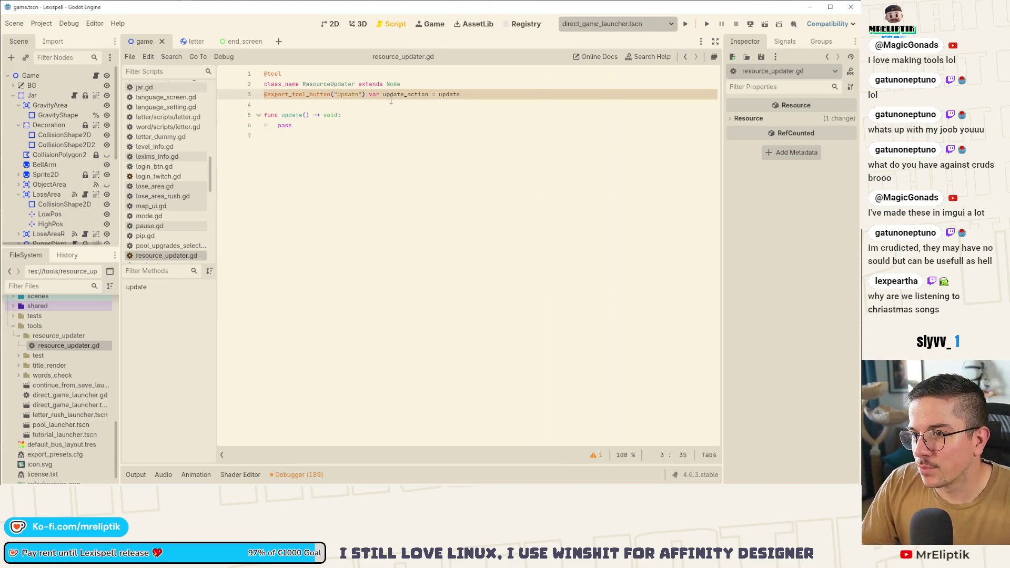
{"action": "key", "text": "End"}
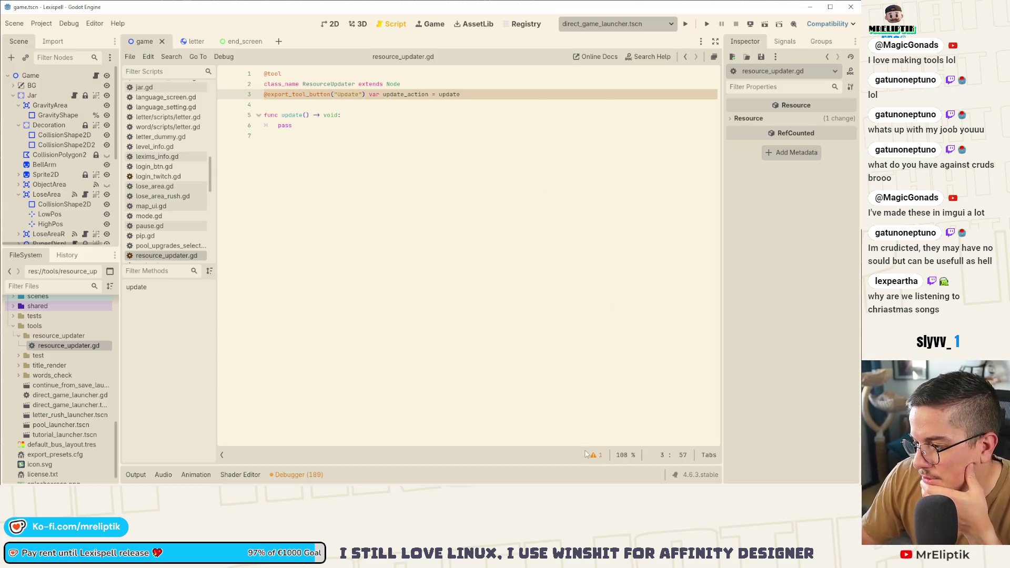
{"action": "left_click", "coordinate": [586, 455]}
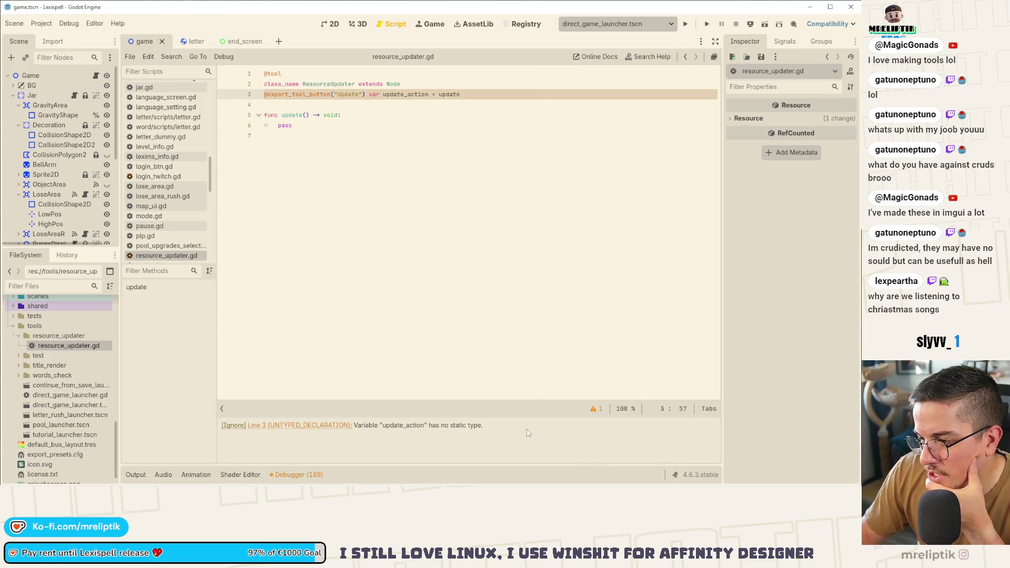
{"action": "left_click", "coordinate": [596, 409]}
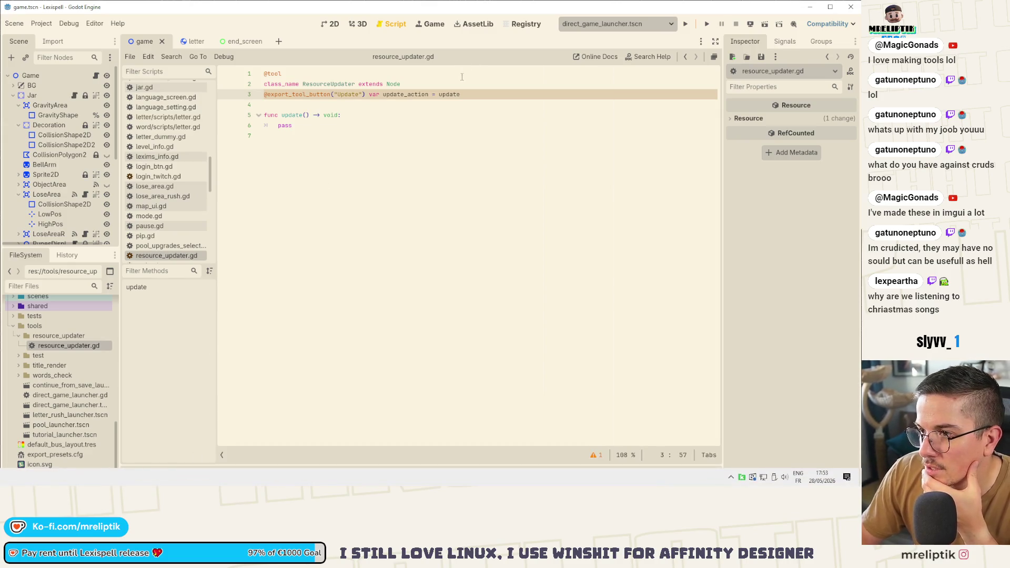
{"action": "left_click", "coordinate": [430, 94]}
{"action": "type", "text": ":"}
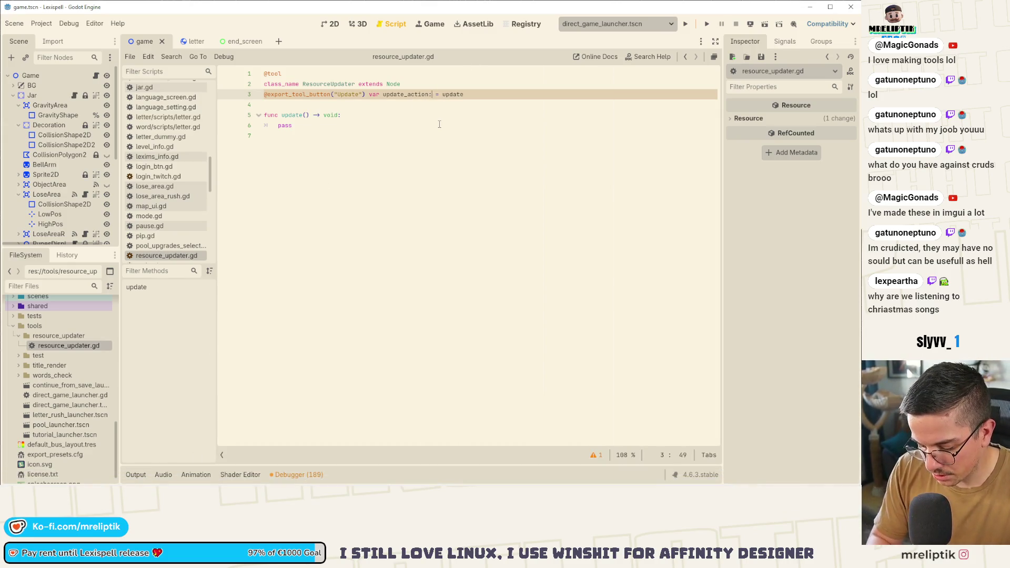
{"action": "type", "text": " Callable"}
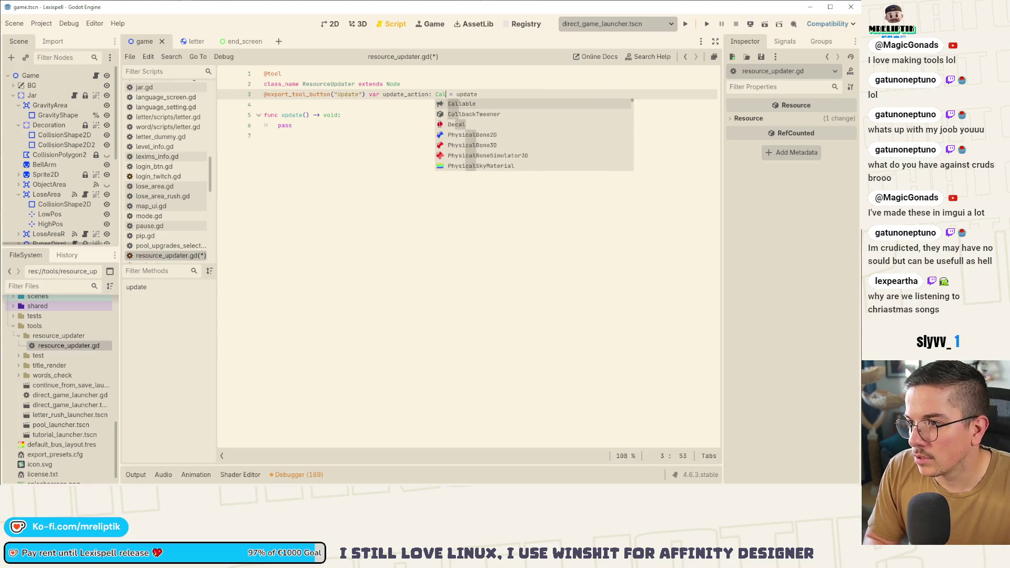
{"action": "key", "text": "ctrl+s"}
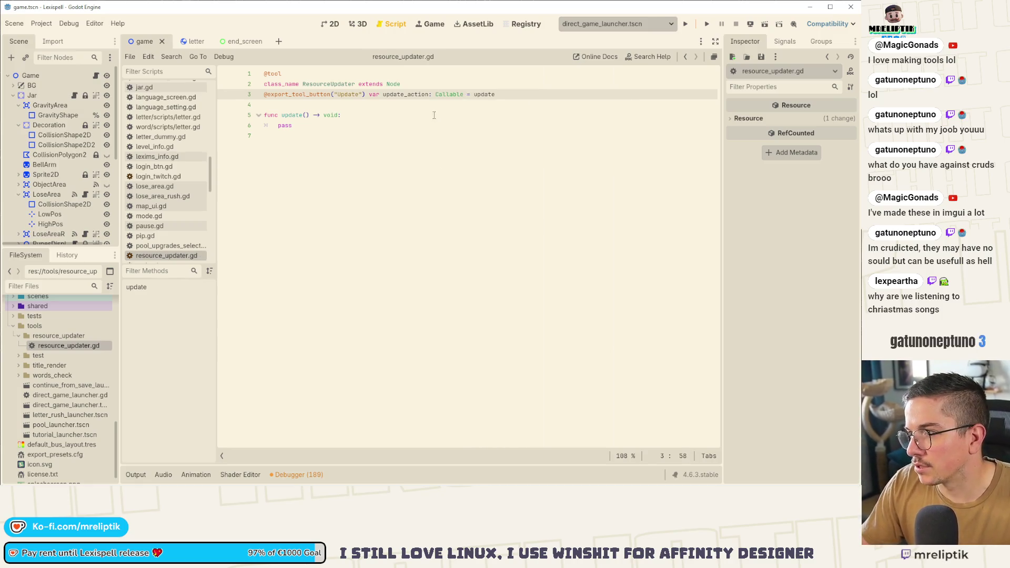
{"action": "left_click", "coordinate": [432, 117]}
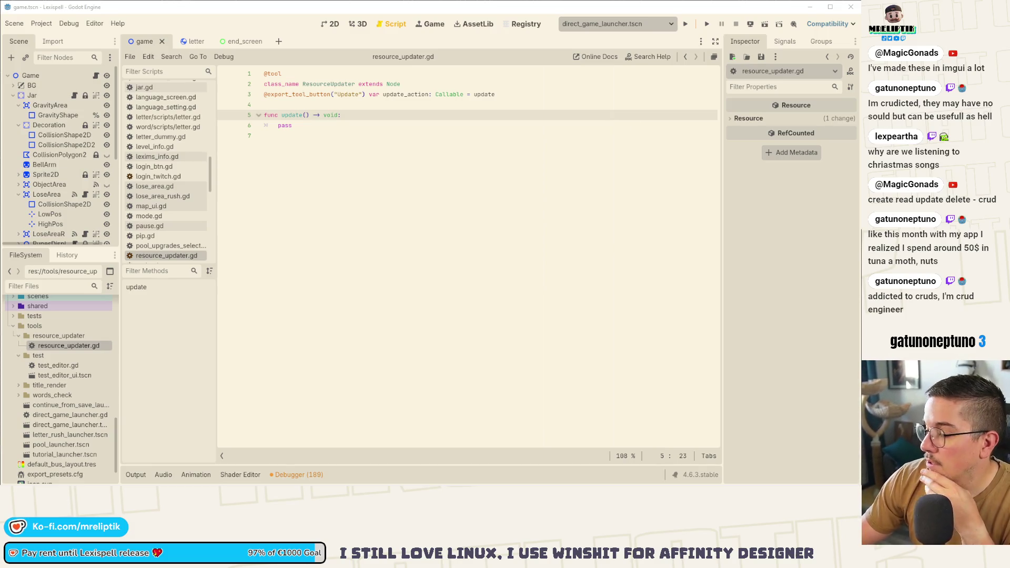
{"action": "left_click", "coordinate": [318, 107]}
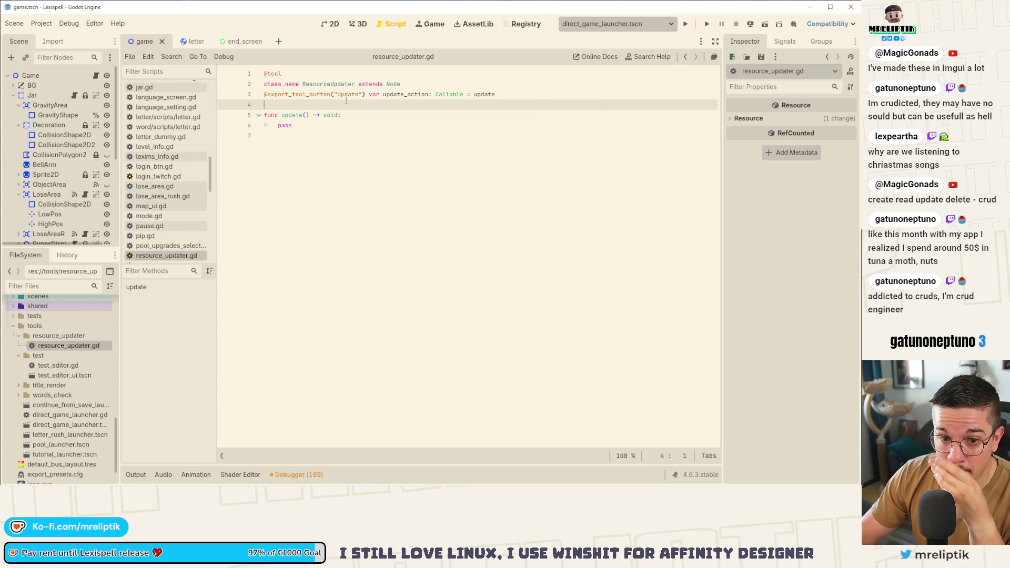
{"action": "key", "text": "Return"}
{"action": "key", "text": "Return"}
{"action": "key", "text": "Up"}
{"action": "type", "text": "@export v"}
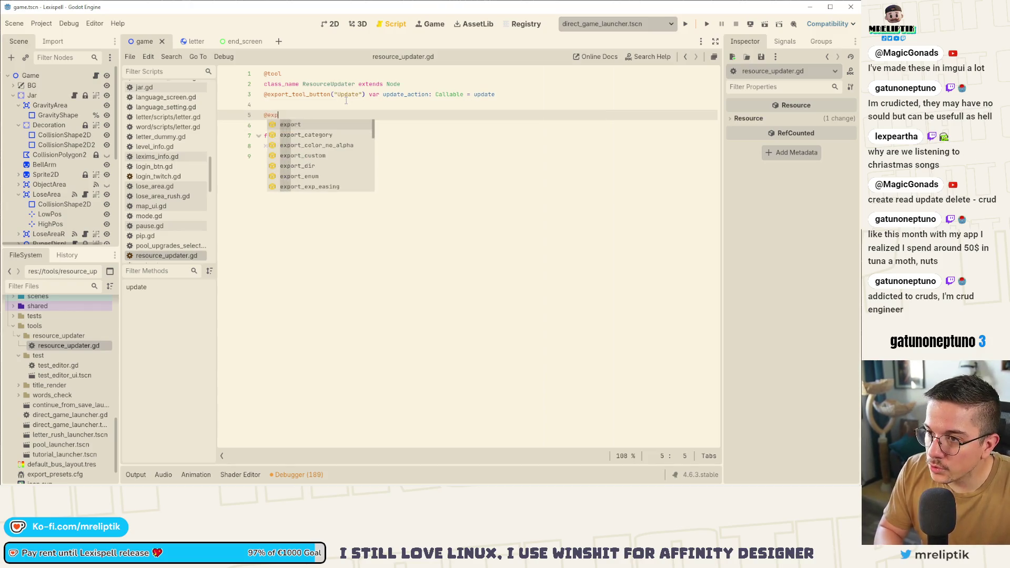
{"action": "type", "text": "ar"}
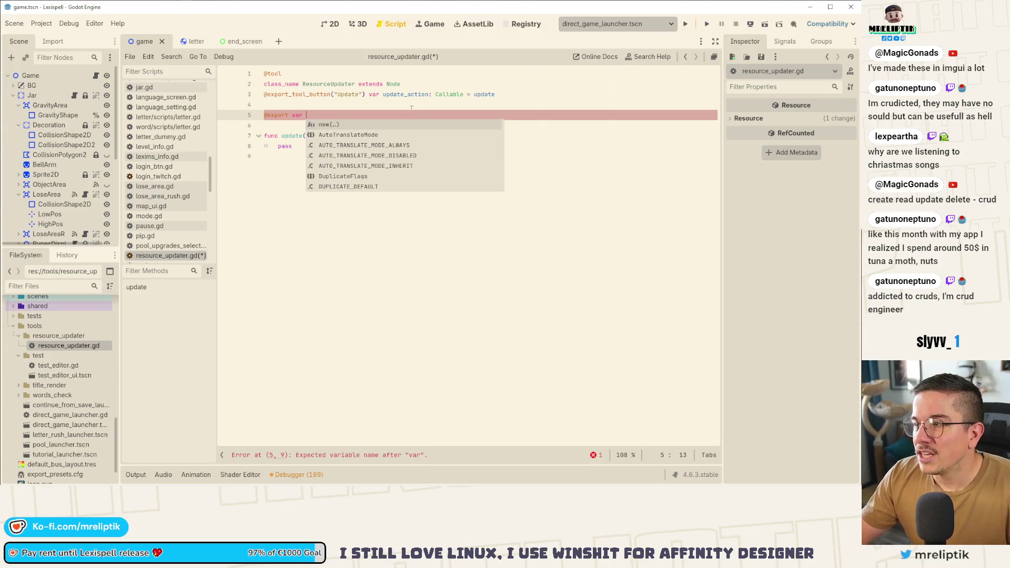
{"action": "right_click", "coordinate": [53, 336]}
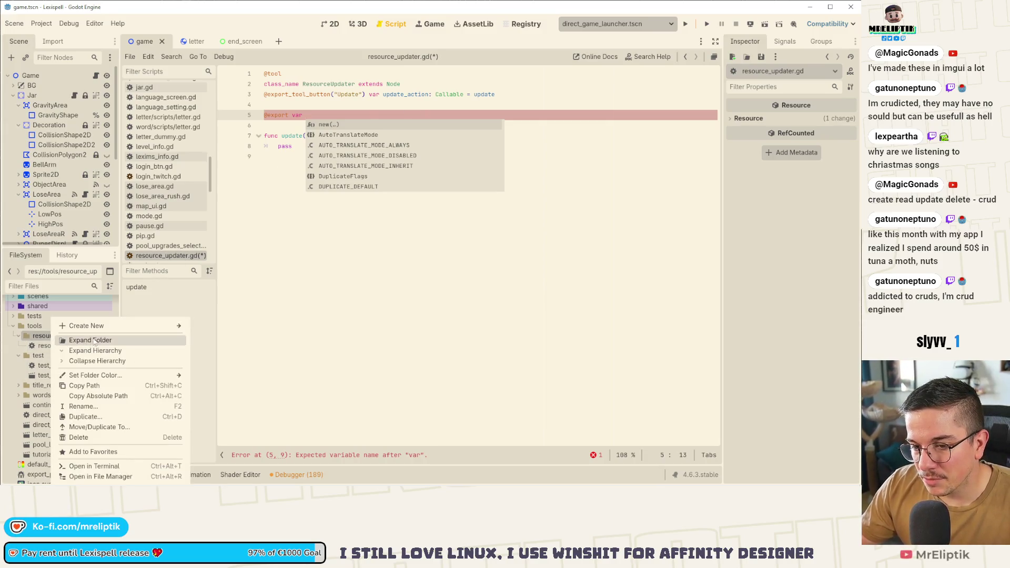
{"action": "mouse_move", "coordinate": [121, 325]}
{"action": "left_click", "coordinate": [403, 334]}
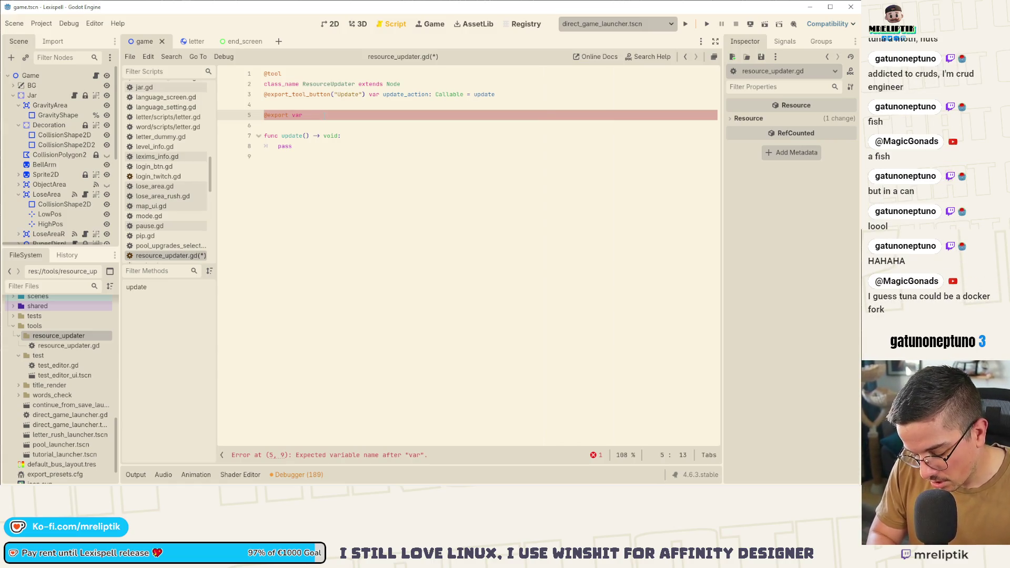
Complete the line as 'resource_paths: Array[String] = []' and save.
{"action": "type", "text": "pa"}
{"action": "key", "text": "BackSpace"}
{"action": "key", "text": "BackSpace"}
{"action": "type", "text": "resource_pa"}
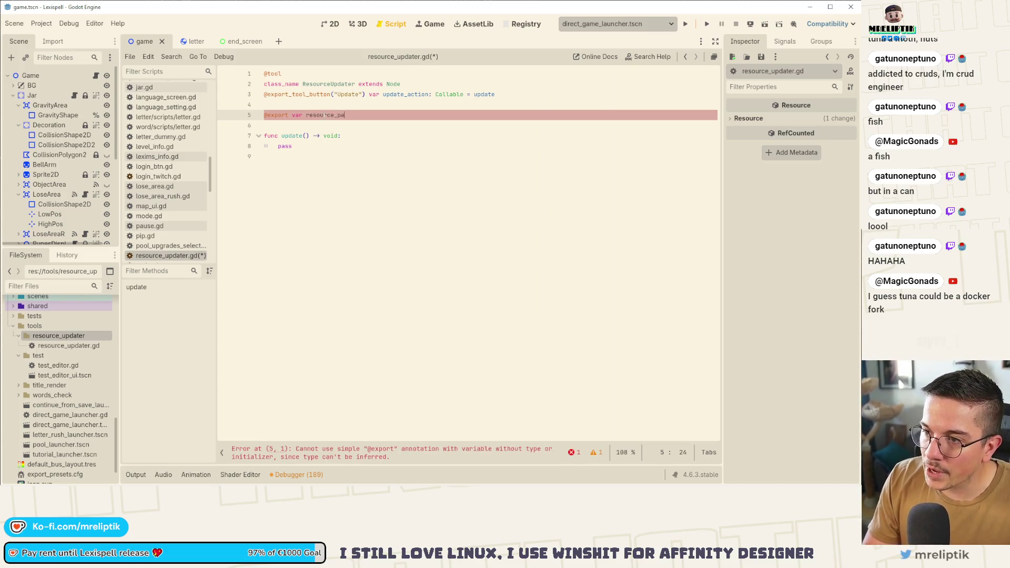
{"action": "type", "text": "ths: Array["}
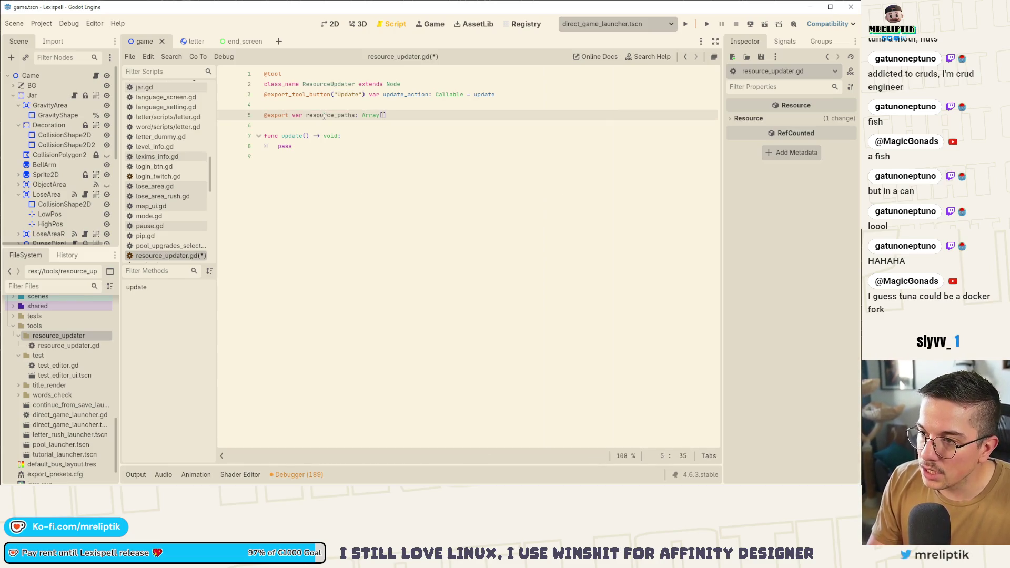
{"action": "type", "text": "String"}
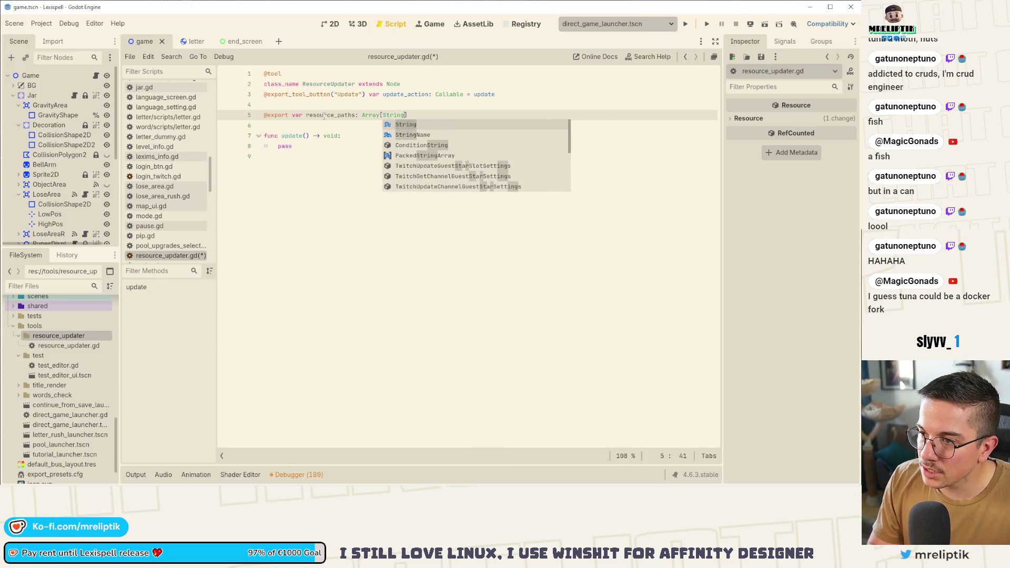
{"action": "key", "text": "Right"}
{"action": "type", "text": "["}
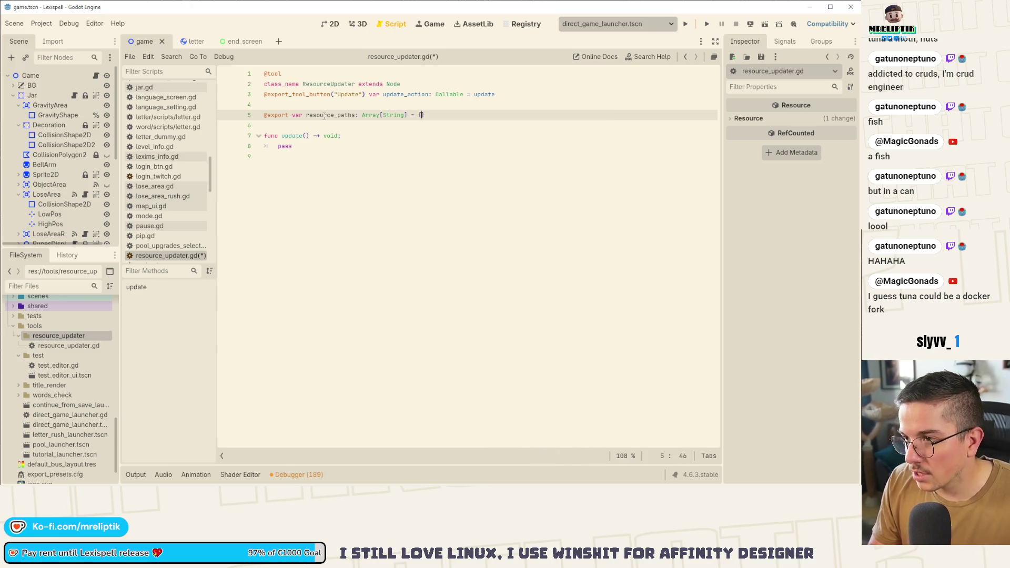
{"action": "key", "text": "ctrl+s"}
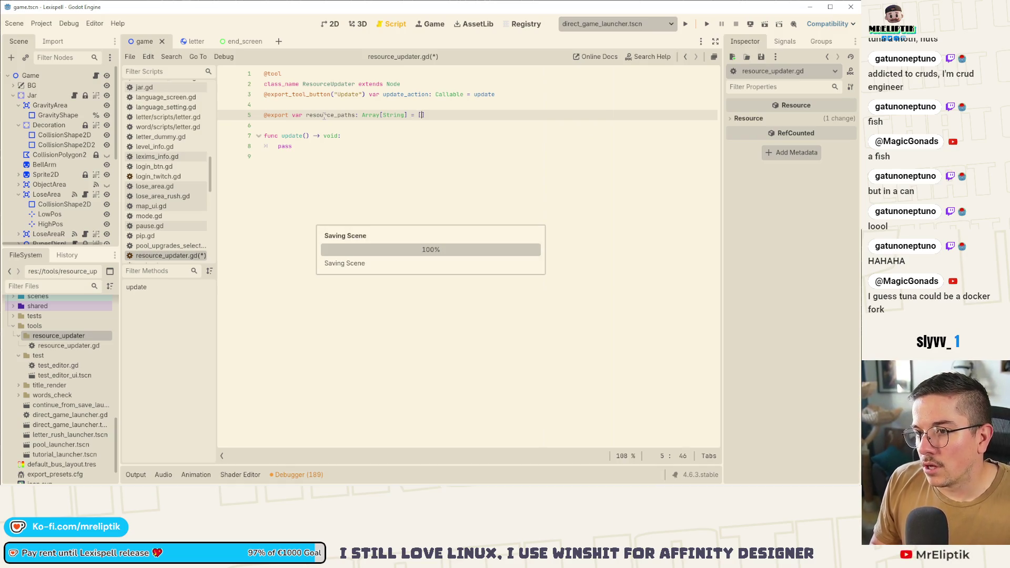
Replace pass in update() with 'for path: String in resource_paths' and save.
{"action": "key", "text": "Down"}
{"action": "key", "text": "Down"}
{"action": "key", "text": "Down"}
{"action": "key", "text": "Return"}
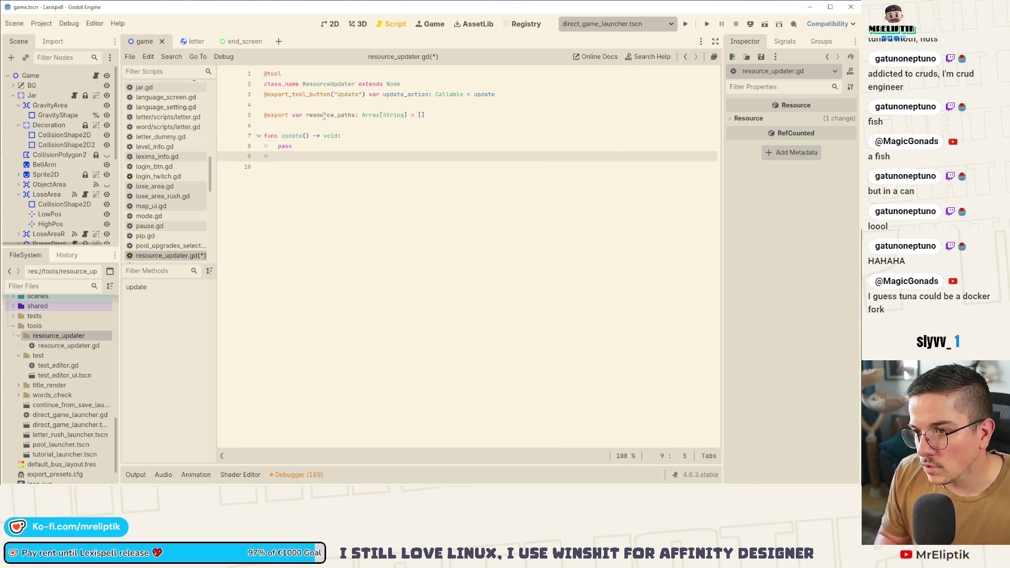
{"action": "key", "text": "Up"}
{"action": "key", "text": "shift+End"}
{"action": "type", "text": "path: "}
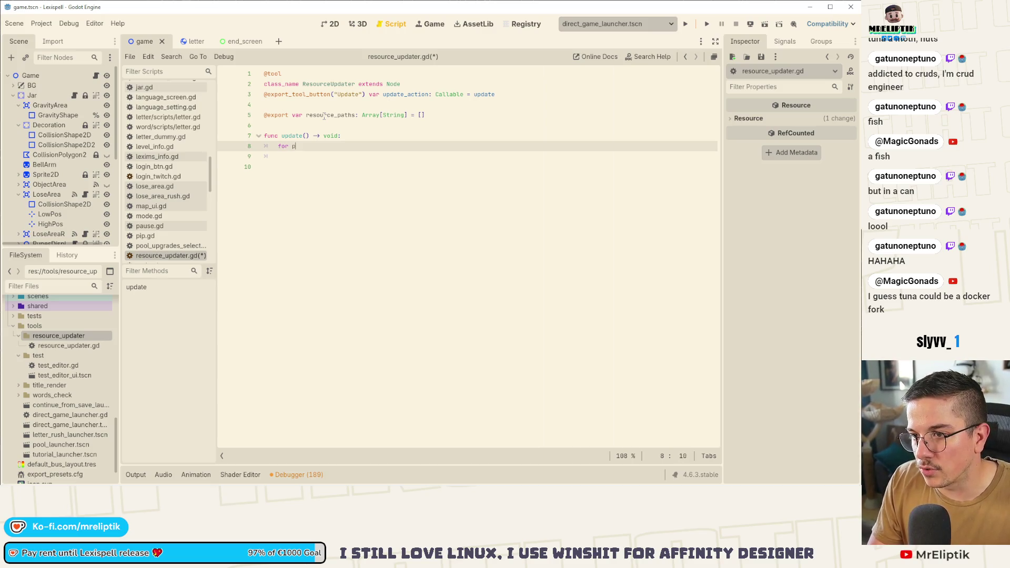
{"action": "type", "text": "Strin"}
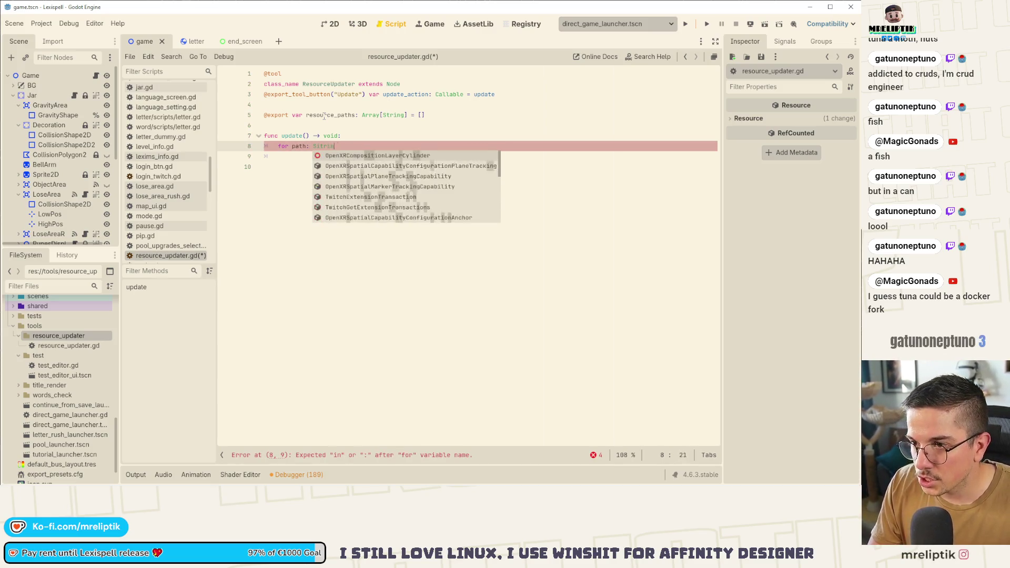
{"action": "type", "text": "g in resource_paths:"}
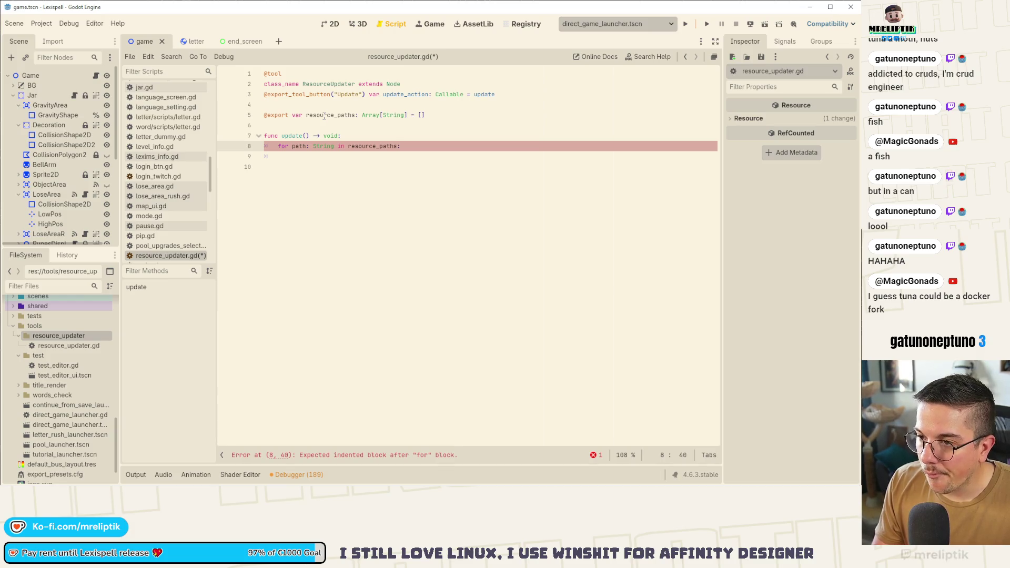
{"action": "key", "text": "Return"}
{"action": "key", "text": "ctrl+s"}
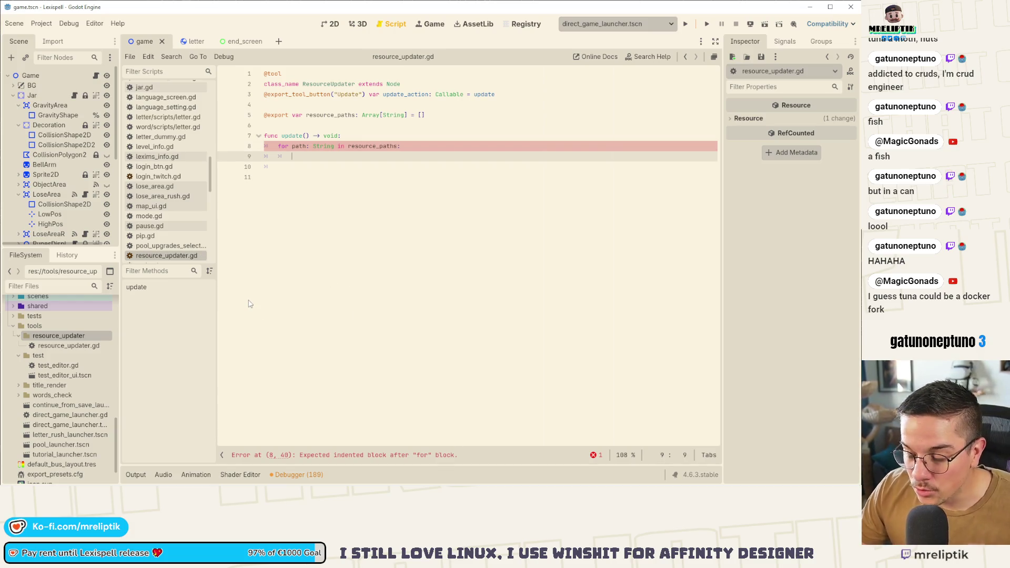
{"action": "scroll", "coordinate": [71, 358], "scroll_direction": "up", "scroll_amount": 2}
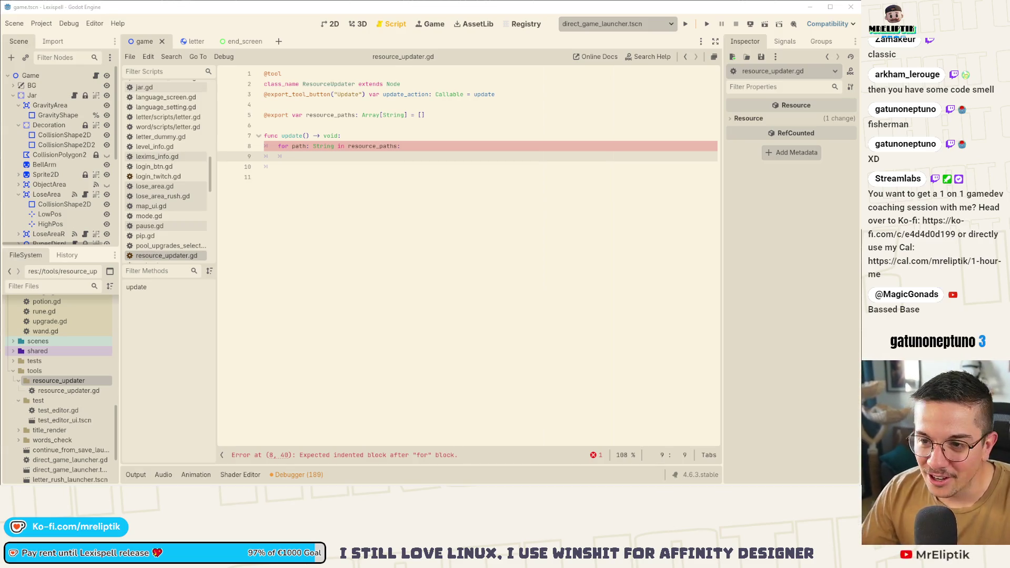
{"action": "left_click", "coordinate": [398, 149]}
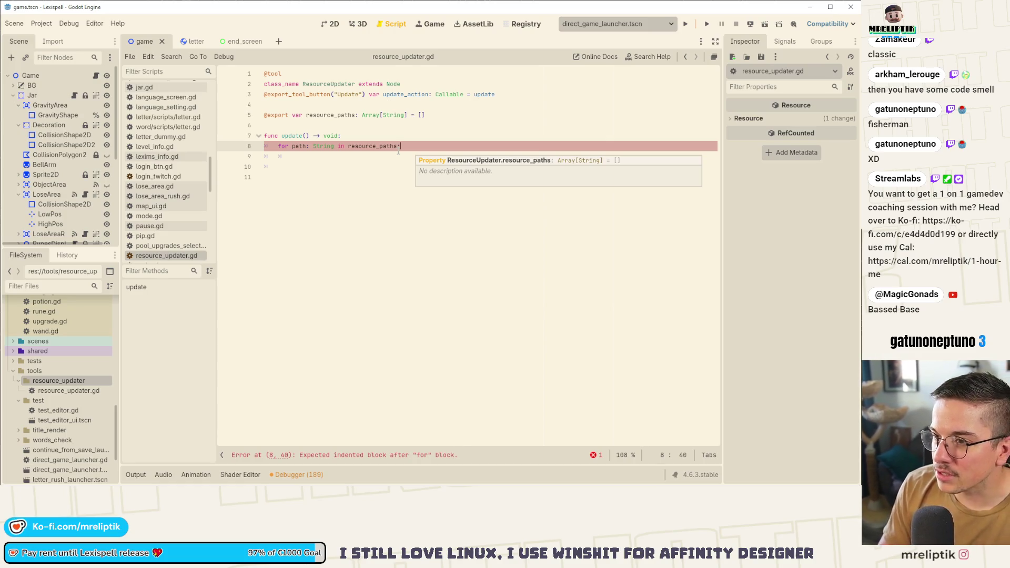
Close the for loop header with a colon and give it a pass body.
{"action": "type", "text": ":"}
{"action": "key", "text": "Return"}
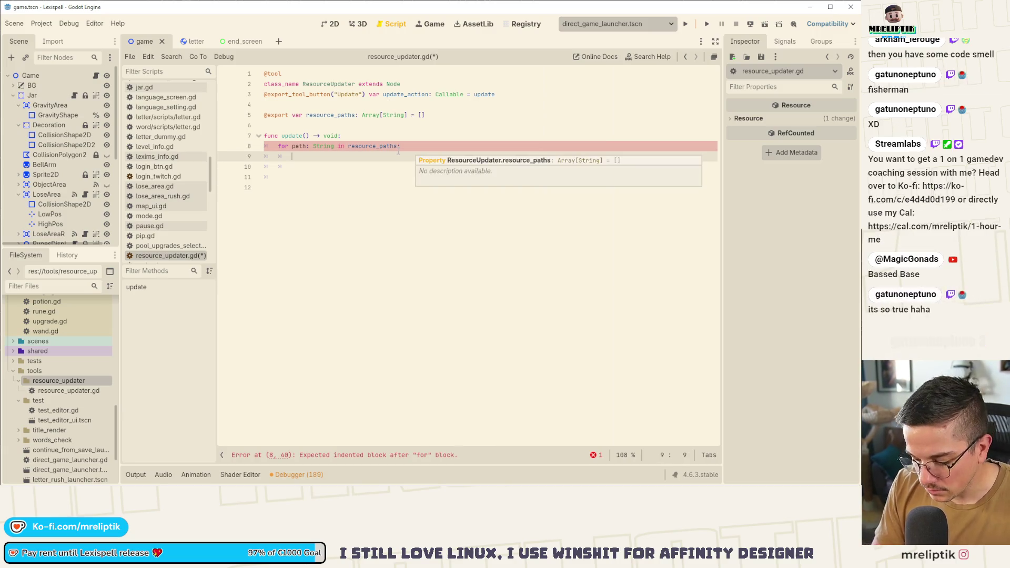
{"action": "type", "text": "pass"}
Save resource_updater.gd and the scene, glance at Affinity Designer, then return to Godot.
{"action": "key", "text": "ctrl+s"}
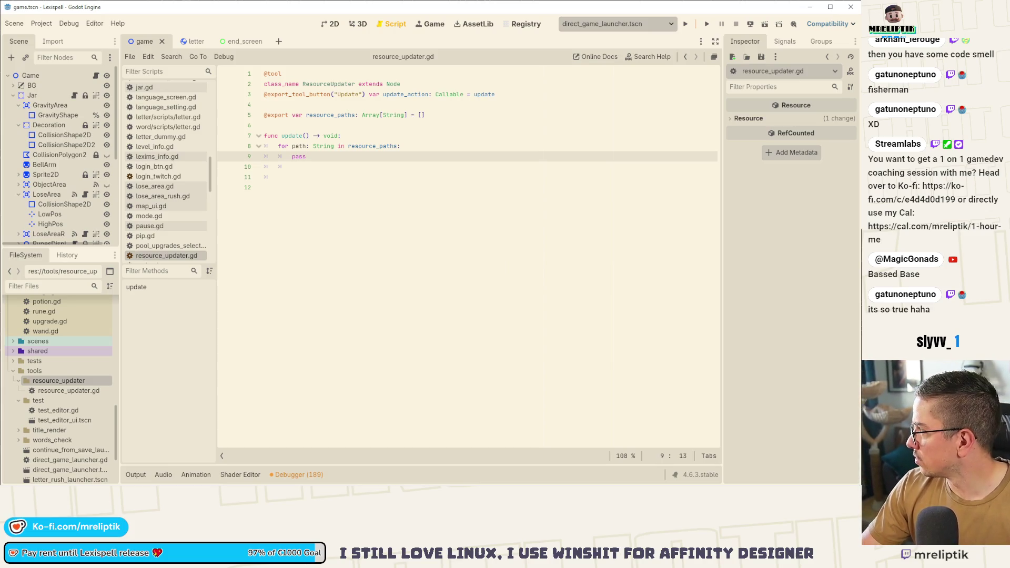
{"action": "key", "text": "ctrl+s"}
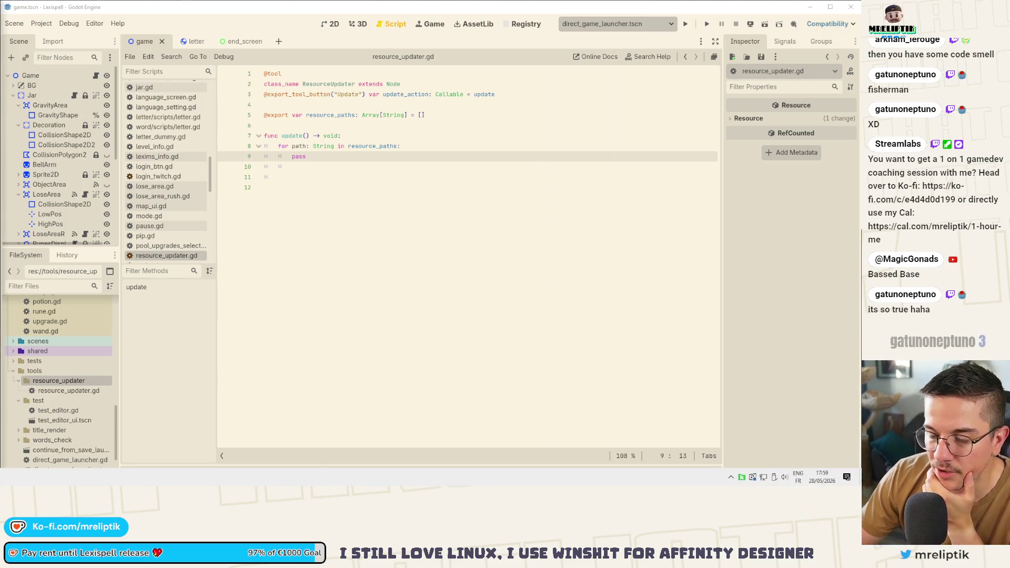
{"action": "key", "text": "alt+Tab"}
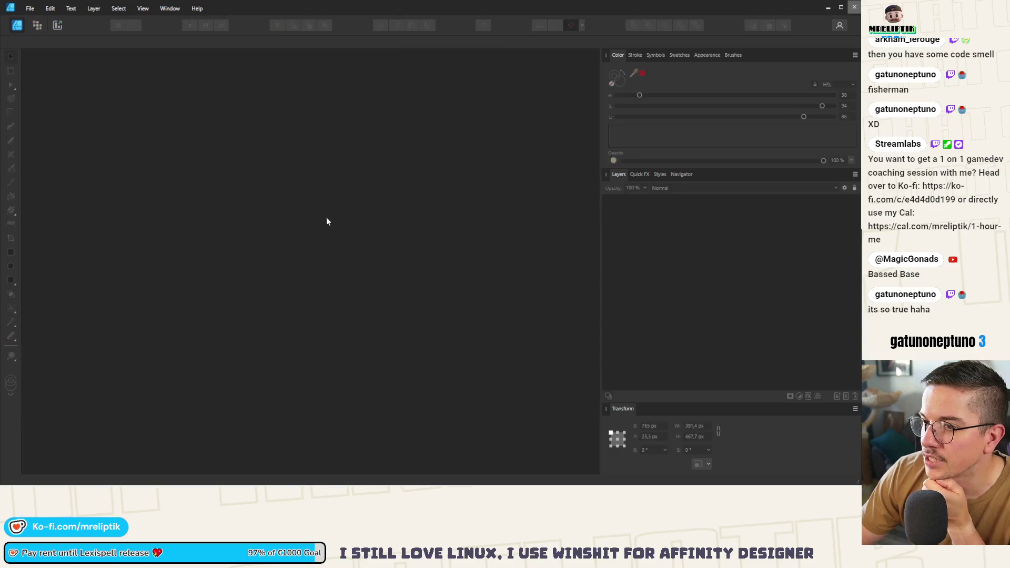
{"action": "key", "text": "alt+Tab"}
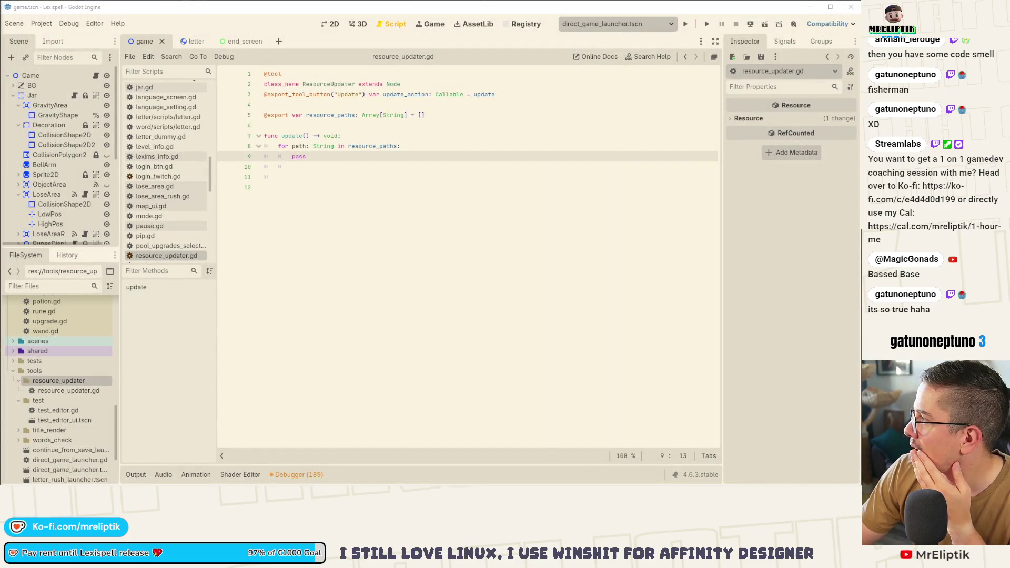
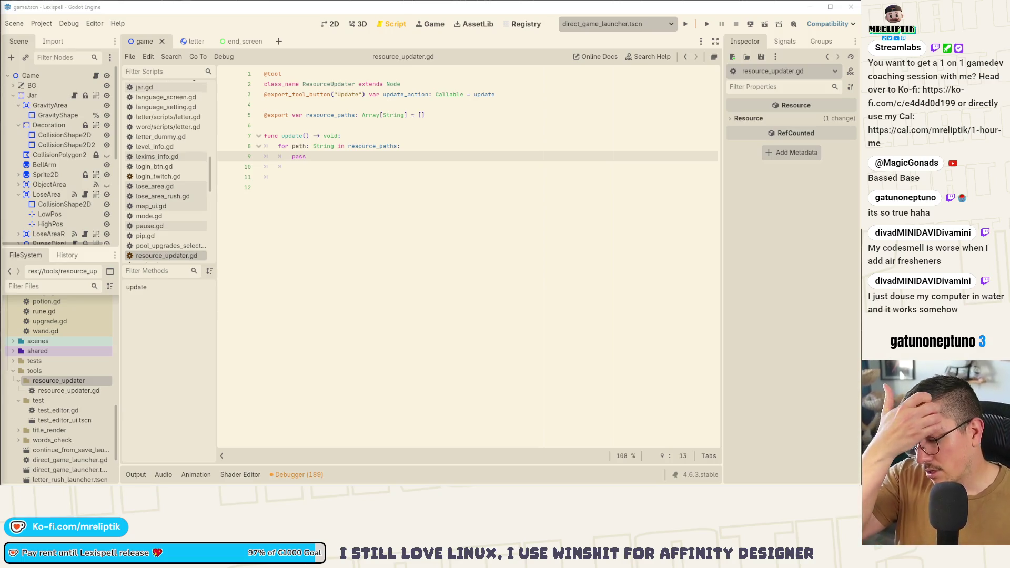
Switch to Chrome's ResourceSaver docs and jump to the add_resource_format_saver method description.
{"action": "mouse_move", "coordinate": [431, 485]}
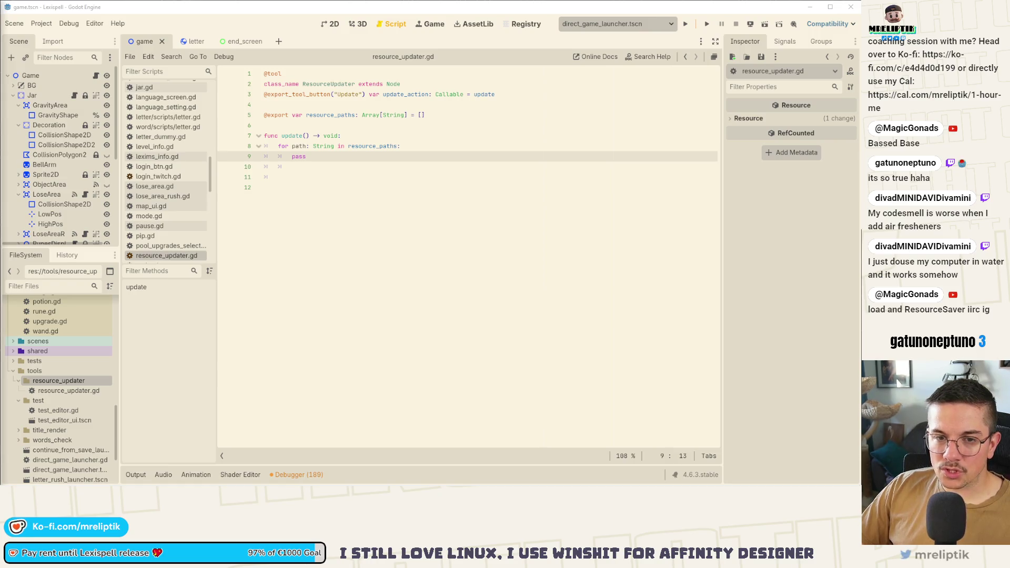
{"action": "key", "text": "alt+Tab"}
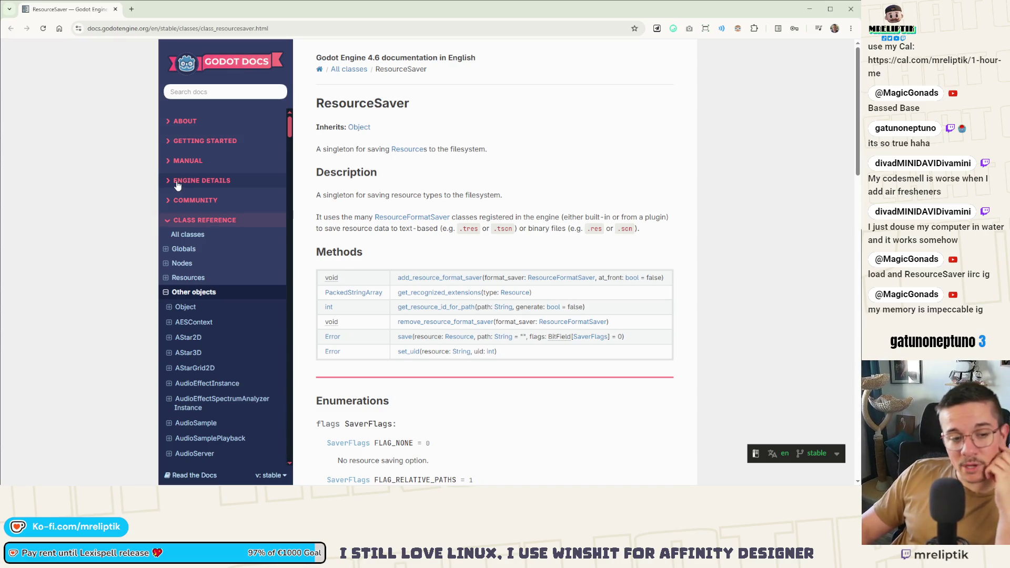
{"action": "scroll", "coordinate": [169, 207], "scroll_direction": "down", "scroll_amount": 4}
{"action": "scroll", "coordinate": [468, 225], "scroll_direction": "down", "scroll_amount": 7}
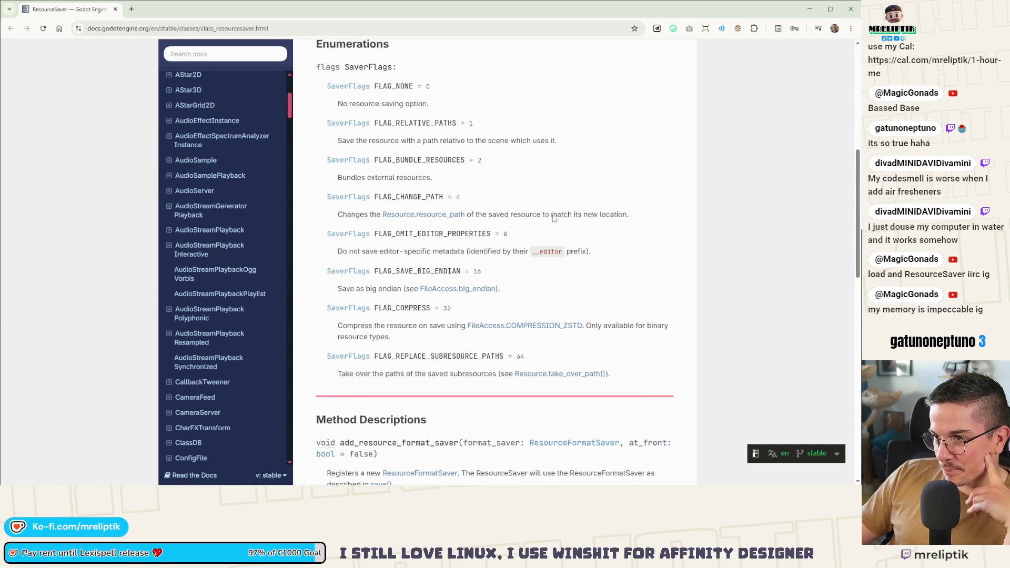
{"action": "scroll", "coordinate": [552, 222], "scroll_direction": "up", "scroll_amount": 3}
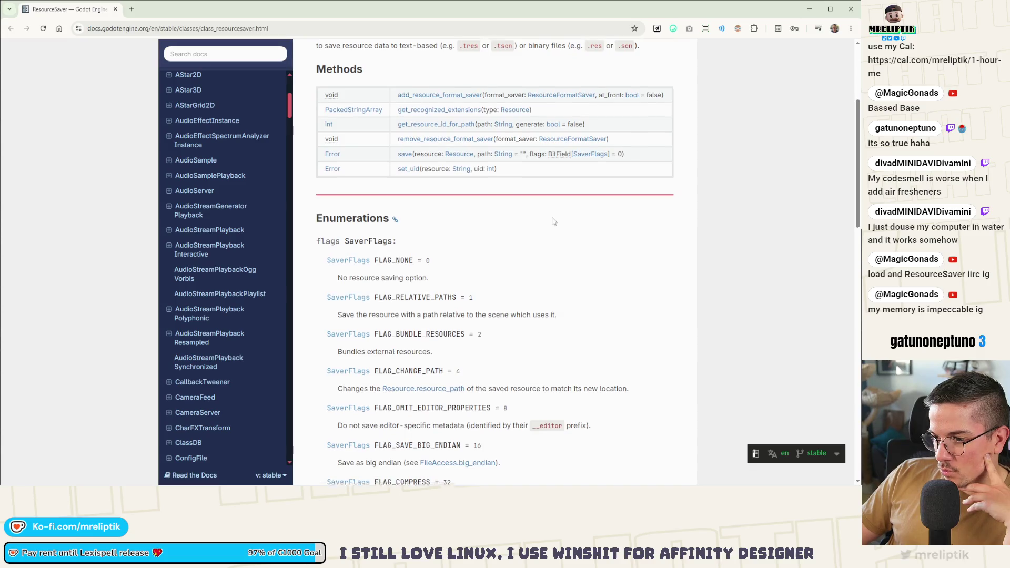
{"action": "scroll", "coordinate": [552, 221], "scroll_direction": "down", "scroll_amount": 3}
{"action": "scroll", "coordinate": [553, 222], "scroll_direction": "down", "scroll_amount": 3}
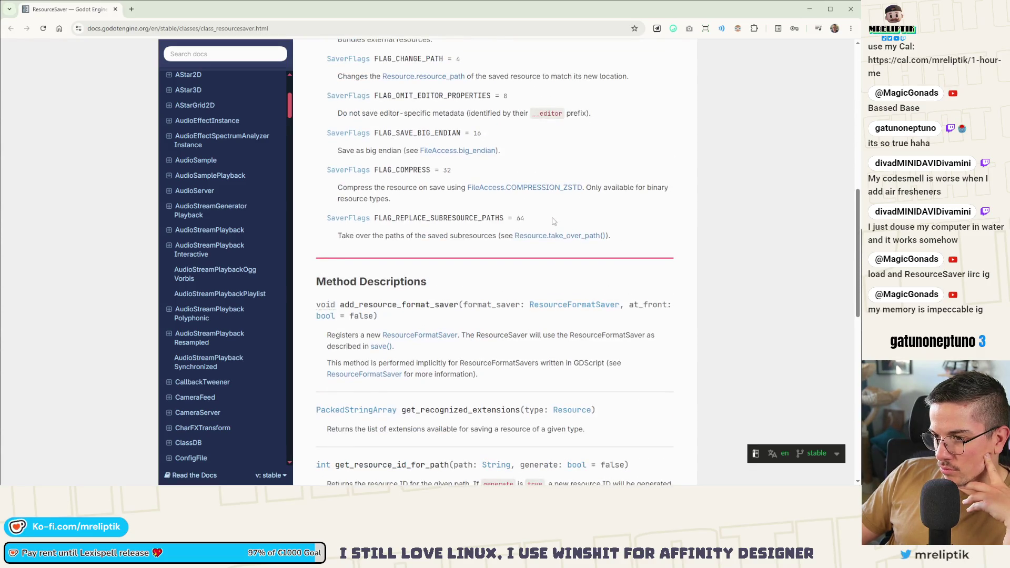
{"action": "scroll", "coordinate": [550, 212], "scroll_direction": "up", "scroll_amount": 7}
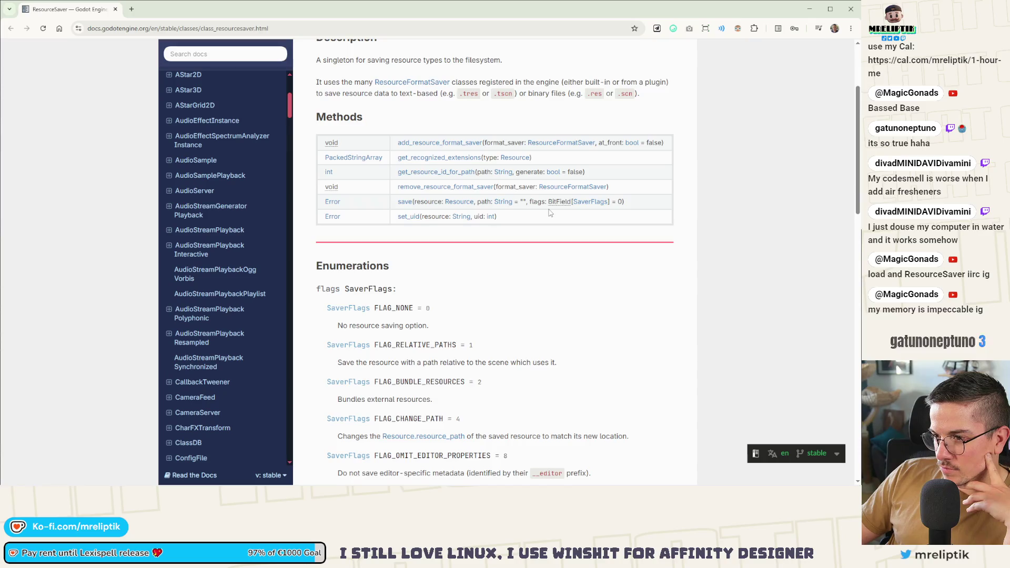
{"action": "scroll", "coordinate": [549, 213], "scroll_direction": "up", "scroll_amount": 3}
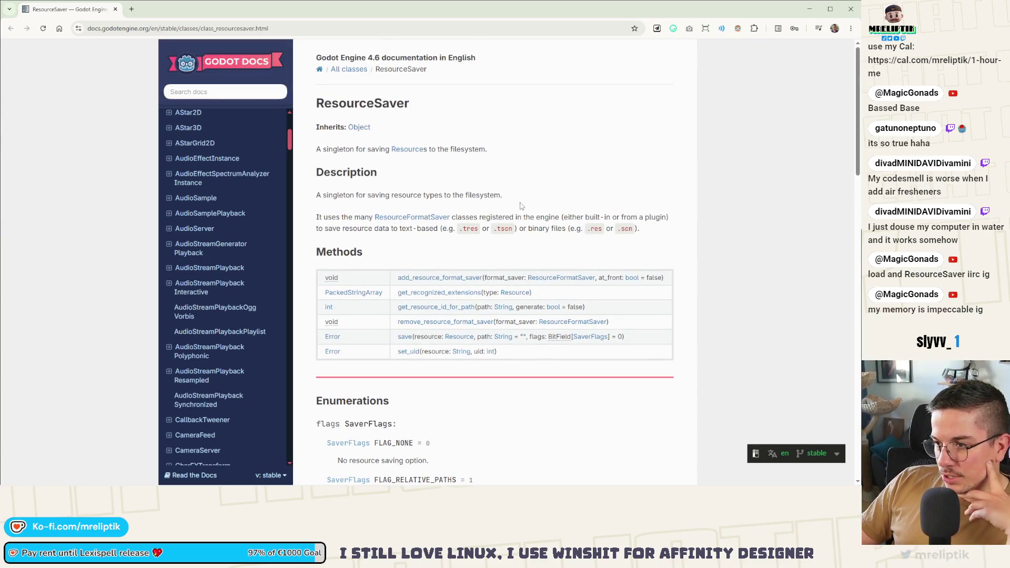
{"action": "left_click", "coordinate": [429, 280]}
{"action": "scroll", "coordinate": [429, 257], "scroll_direction": "up", "scroll_amount": 2}
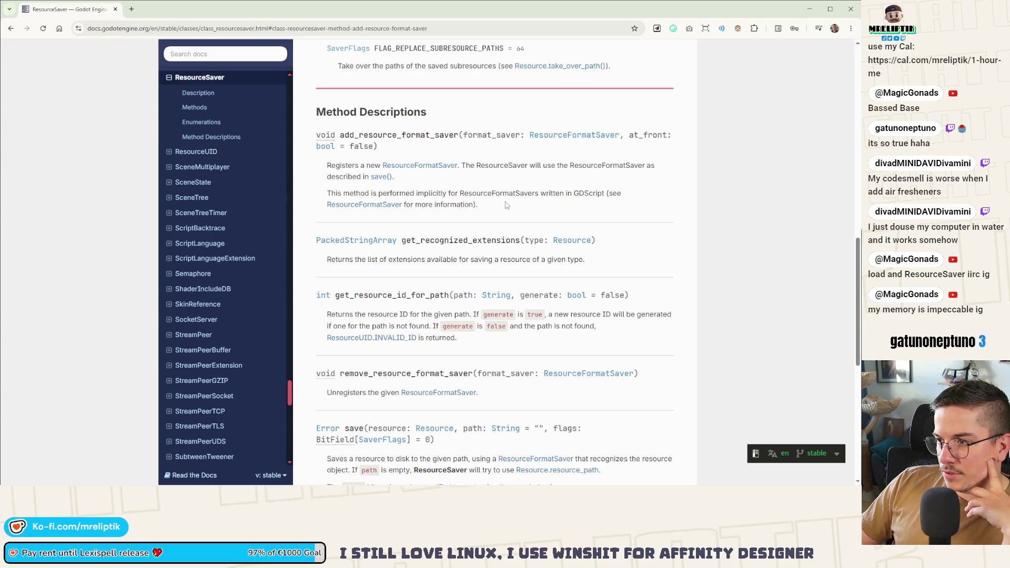
{"action": "left_click", "coordinate": [330, 206]}
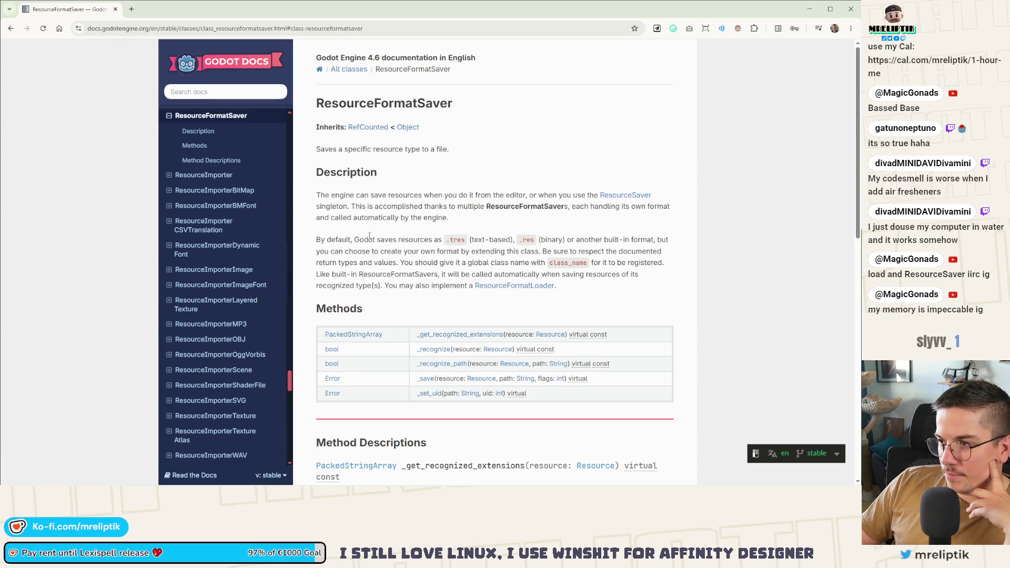
{"action": "scroll", "coordinate": [363, 221], "scroll_direction": "down", "scroll_amount": 1}
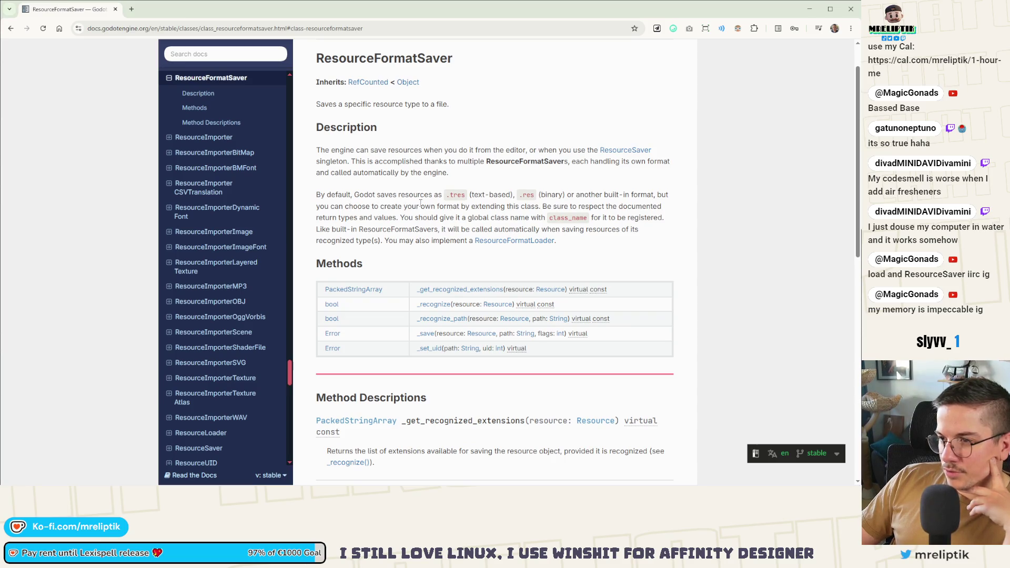
{"action": "scroll", "coordinate": [552, 216], "scroll_direction": "down", "scroll_amount": 3}
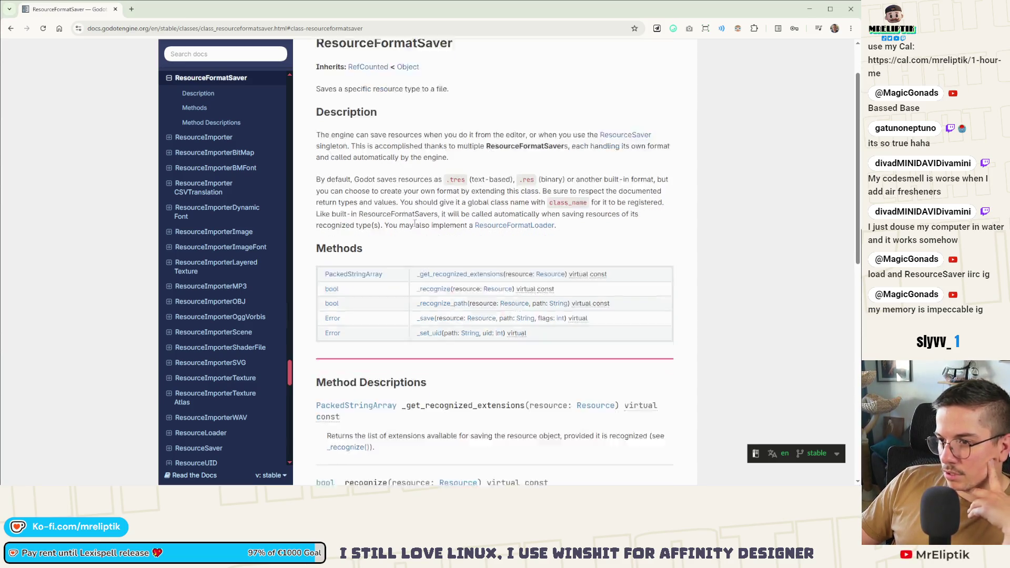
{"action": "key", "text": "alt+Left"}
{"action": "key", "text": "alt+Left"}
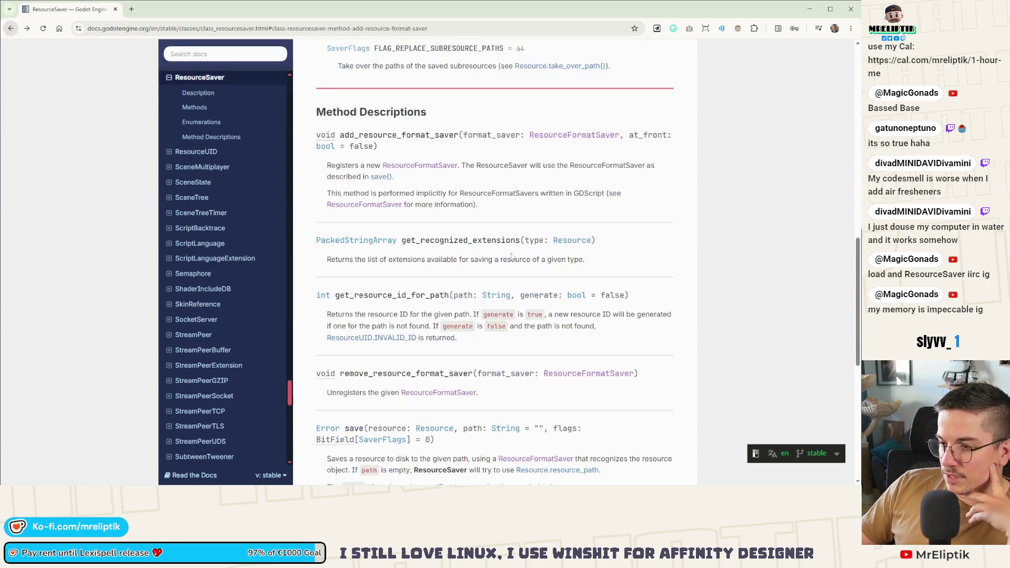
Read the ResourceSaver save() and set_uid() descriptions, then return to the Godot editor.
{"action": "scroll", "coordinate": [483, 269], "scroll_direction": "down", "scroll_amount": 5}
{"action": "scroll", "coordinate": [474, 265], "scroll_direction": "up", "scroll_amount": 5}
{"action": "scroll", "coordinate": [411, 253], "scroll_direction": "down", "scroll_amount": 5}
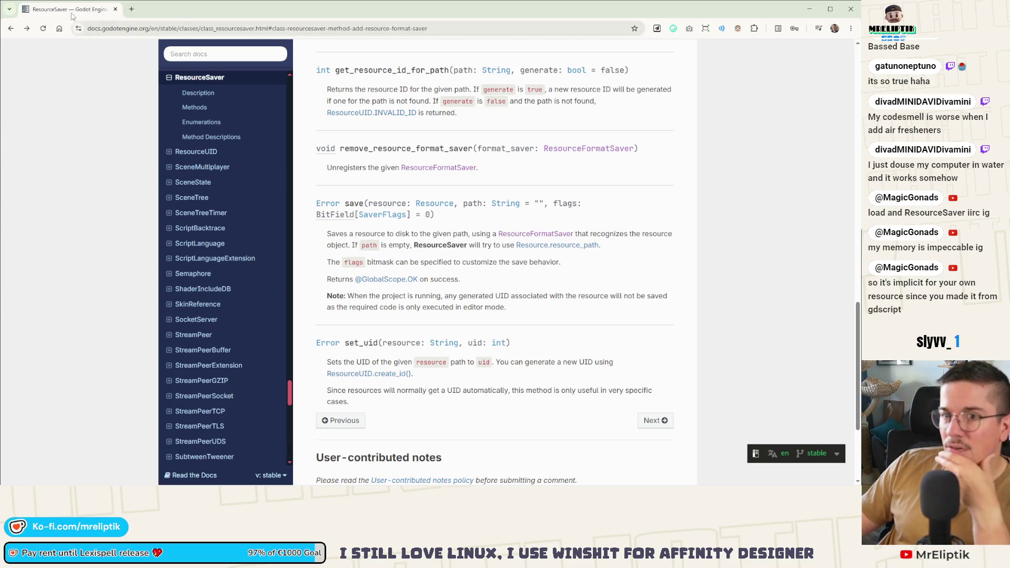
{"action": "key", "text": "alt+Tab"}
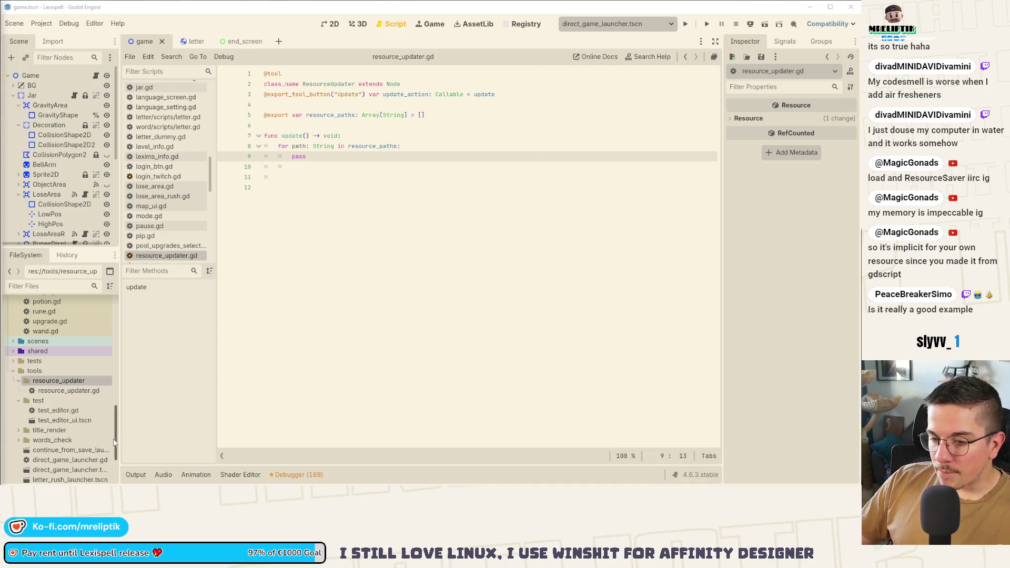
{"action": "left_click", "coordinate": [332, 173]}
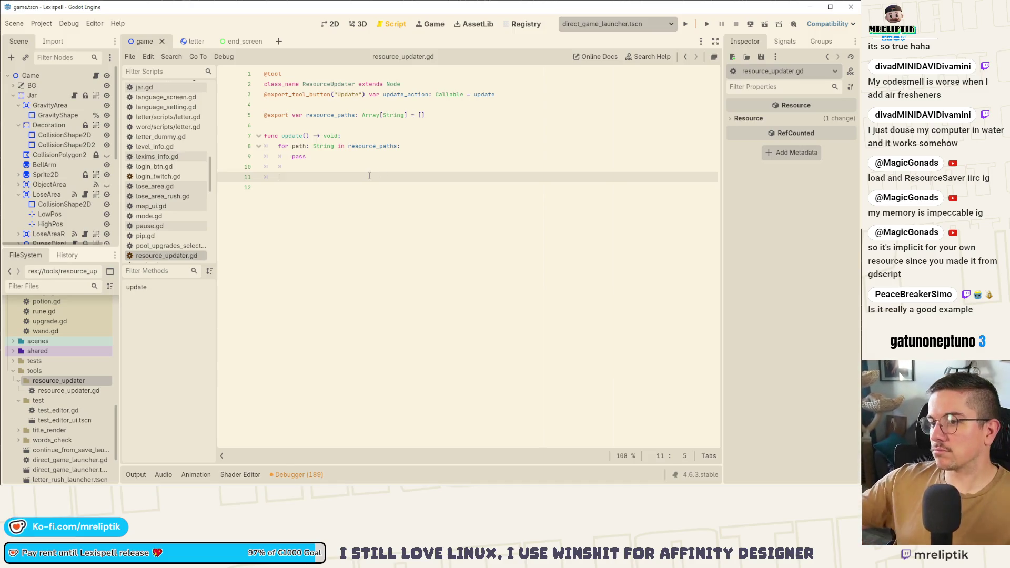
{"action": "left_click", "coordinate": [334, 156]}
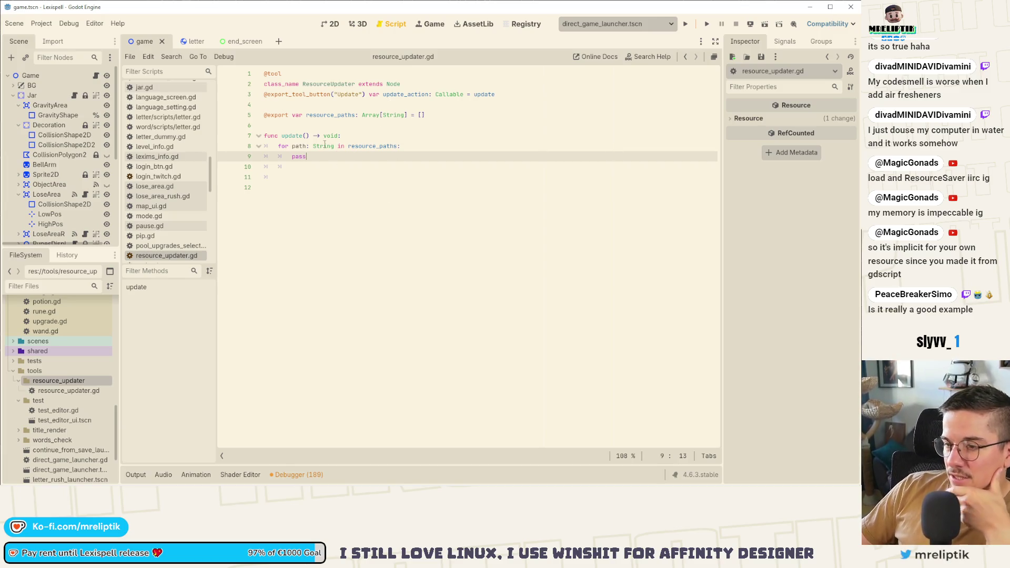
{"action": "key", "text": "Up"}
{"action": "key", "text": "Up"}
{"action": "key", "text": "Up"}
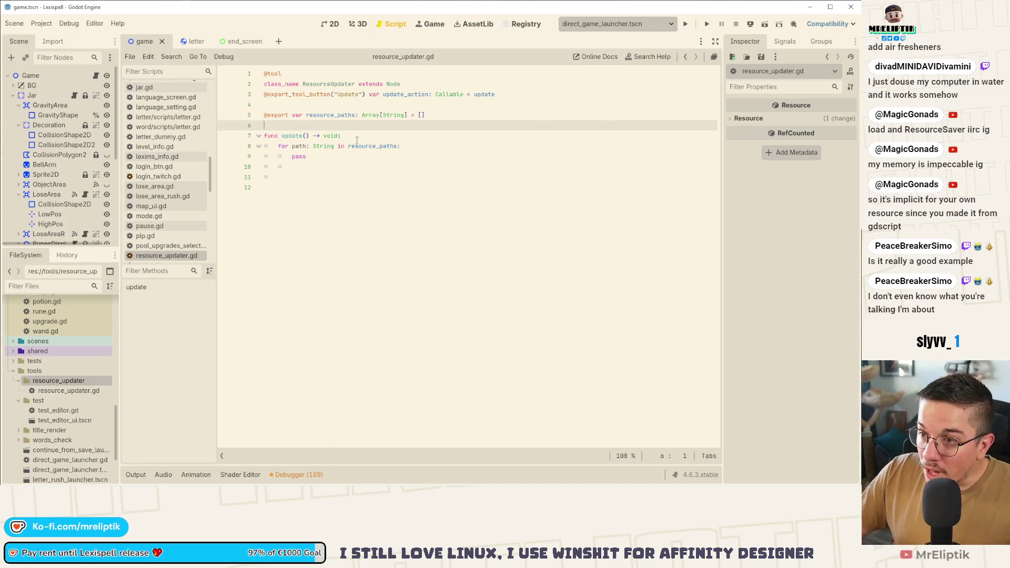
{"action": "key", "text": "Up"}
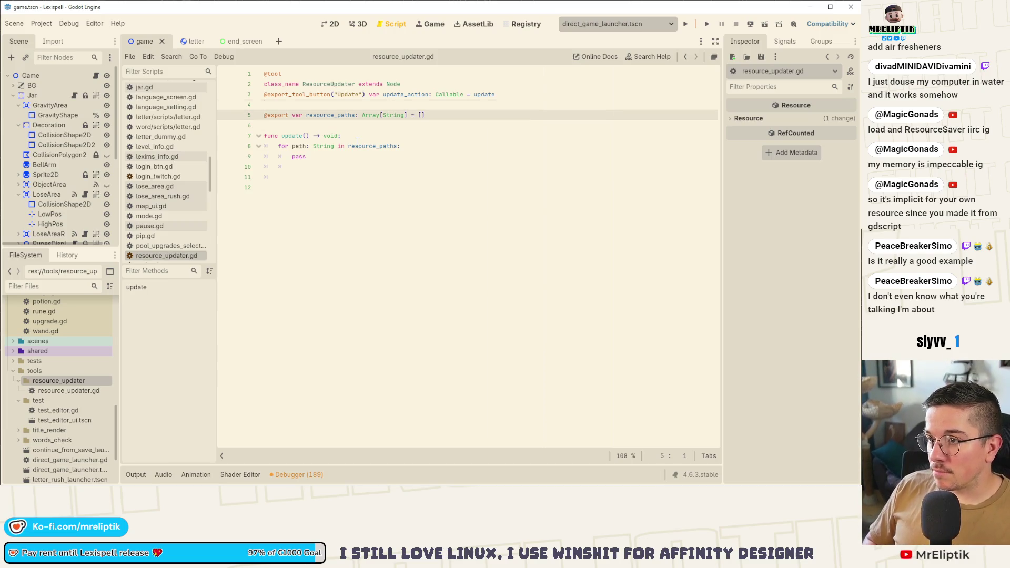
{"action": "key", "text": "Up"}
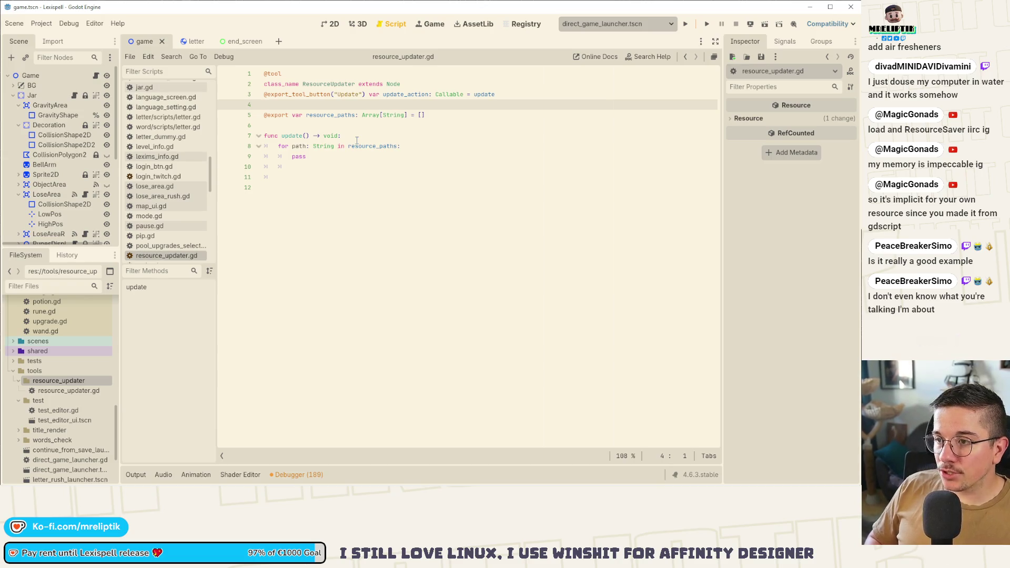
{"action": "key", "text": "Up"}
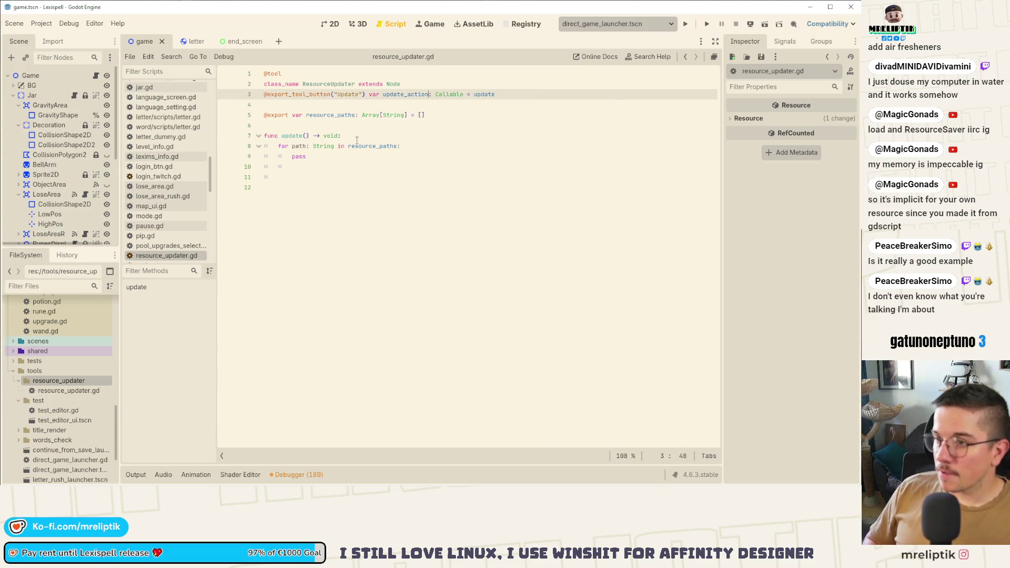
Point the tool button's Callable at update_price on line 3 and save the script.
{"action": "type", "text": "pirce_"}
{"action": "key", "text": "End"}
{"action": "type", "text": "_price"}
{"action": "key", "text": "ctrl+s"}
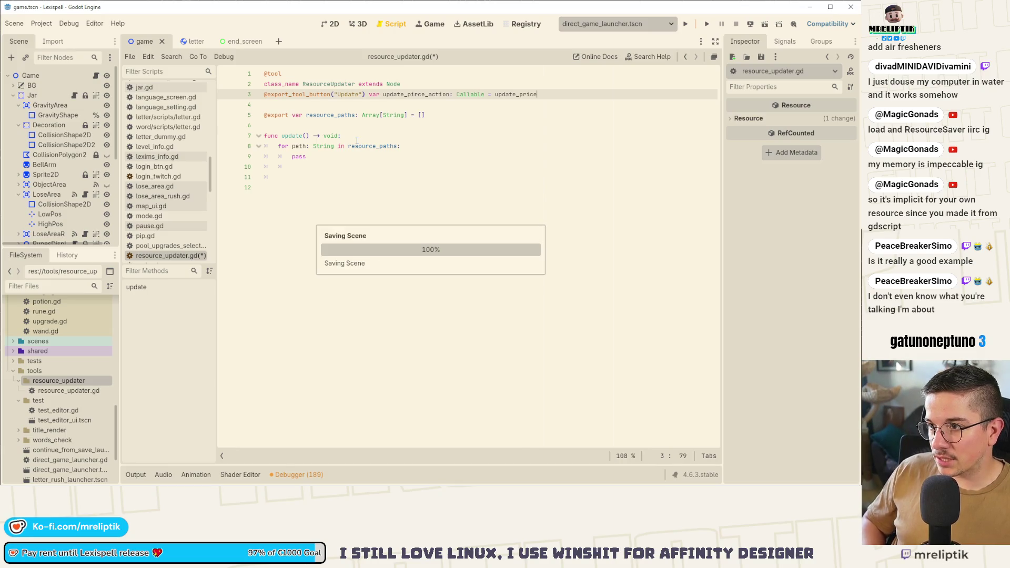
Rename the update() function to update_price(), save, and open a new line 4 for another export.
{"action": "key", "text": "Down"}
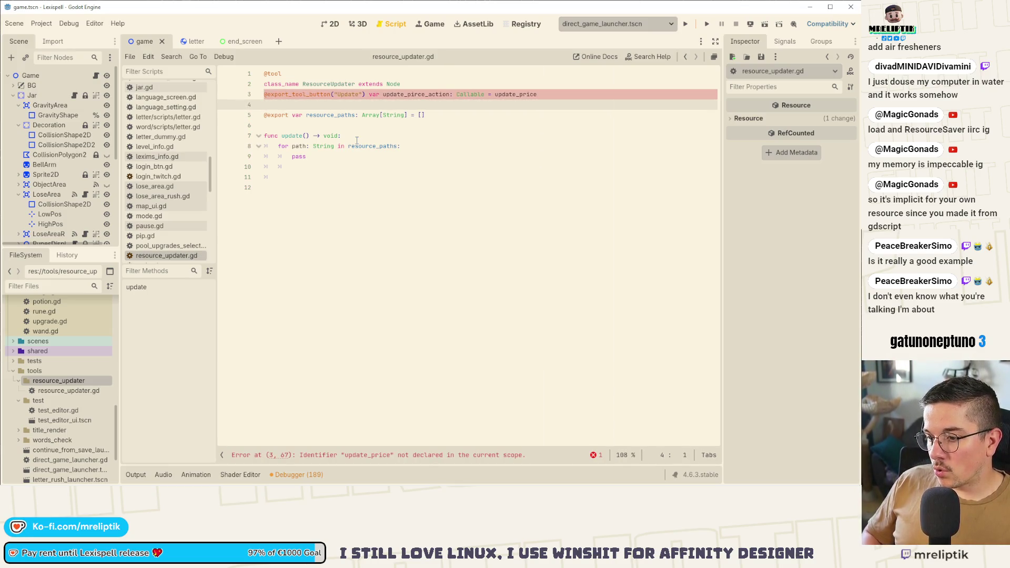
{"action": "key", "text": "Down"}
{"action": "key", "text": "Down"}
{"action": "key", "text": "Down"}
{"action": "key", "text": "Right"}
{"action": "key", "text": "Right"}
{"action": "key", "text": "Right"}
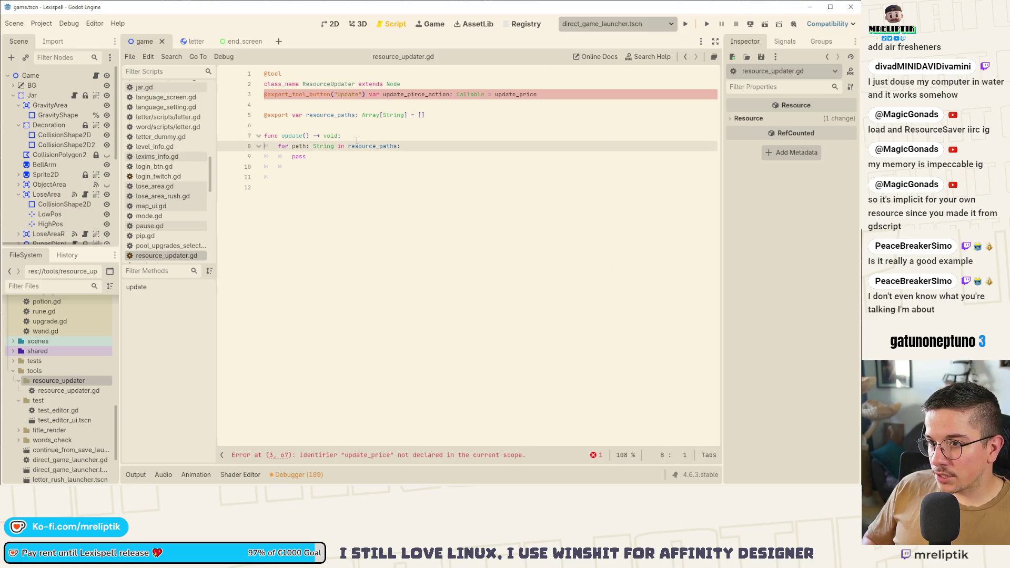
{"action": "key", "text": "ctrl+Right"}
{"action": "type", "text": "_price"}
{"action": "key", "text": "ctrl+s"}
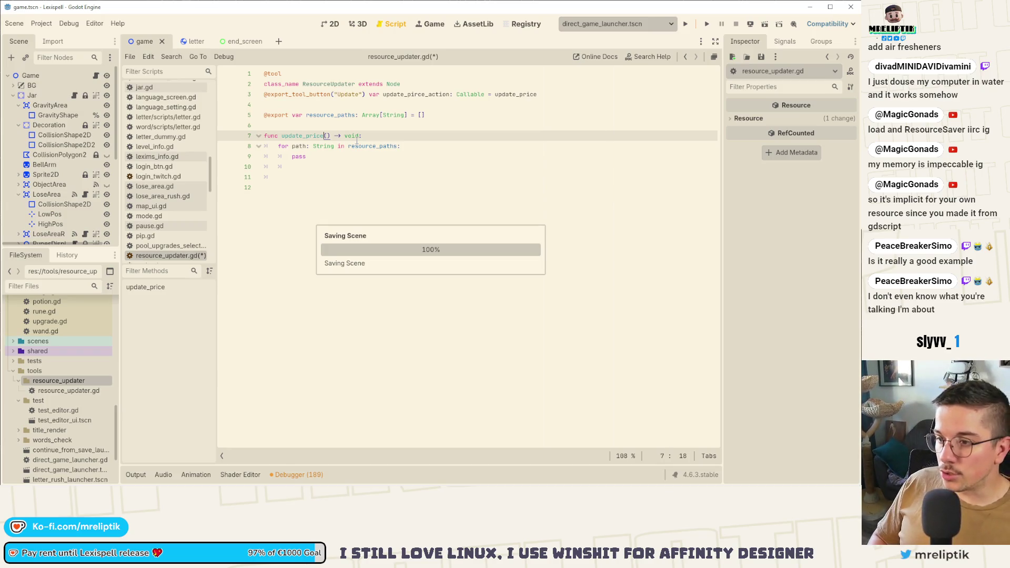
{"action": "key", "text": "Up"}
{"action": "key", "text": "Up"}
{"action": "key", "text": "Up"}
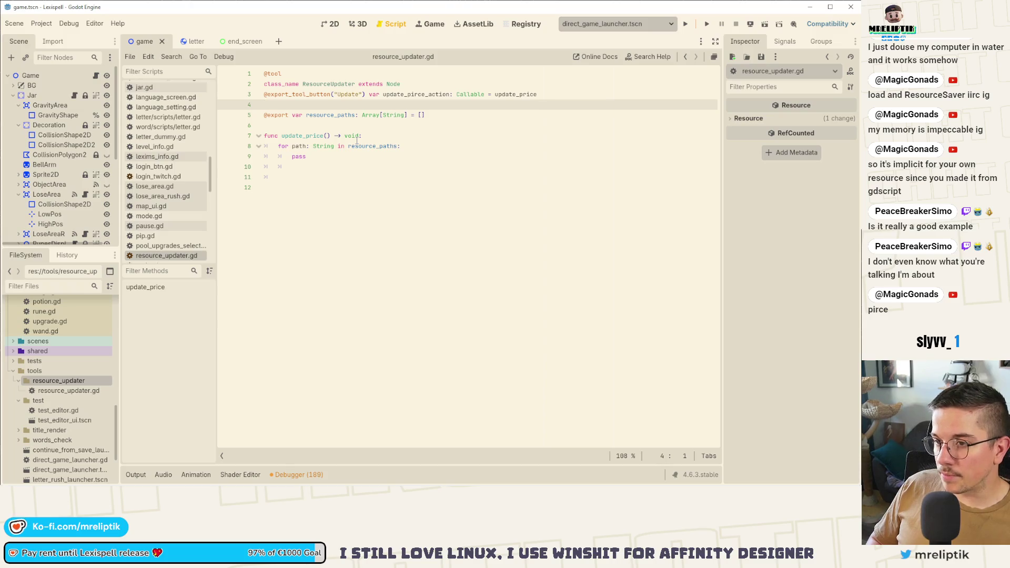
{"action": "key", "text": "Return"}
{"action": "key", "text": "Up"}
{"action": "type", "text": "@export "}
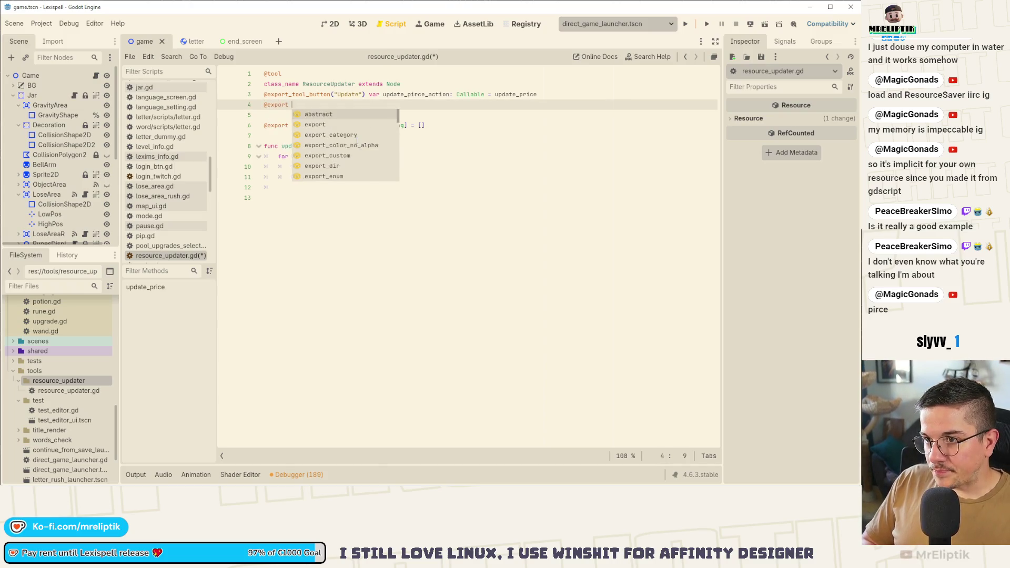
{"action": "type", "text": "var "}
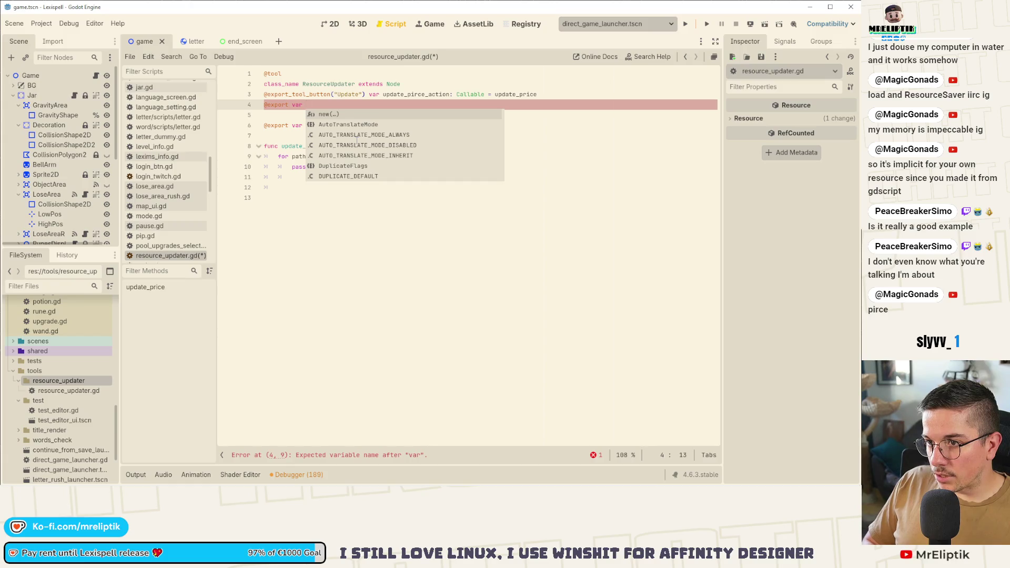
{"action": "type", "text": "pri"}
{"action": "key", "text": "BackSpace"}
{"action": "key", "text": "BackSpace"}
{"action": "key", "text": "BackSpace"}
{"action": "type", "text": "ce_in"}
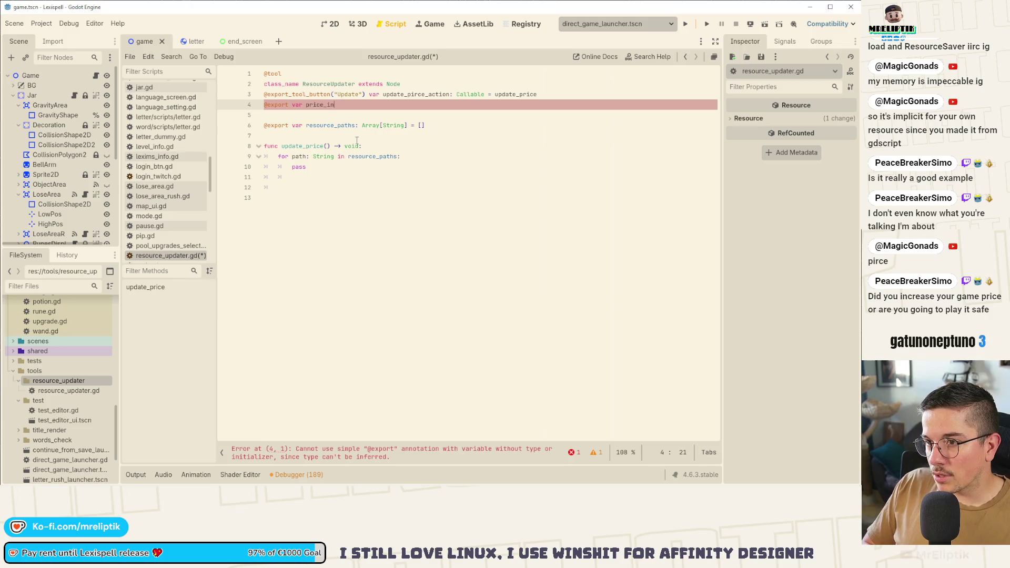
{"action": "type", "text": "crease"}
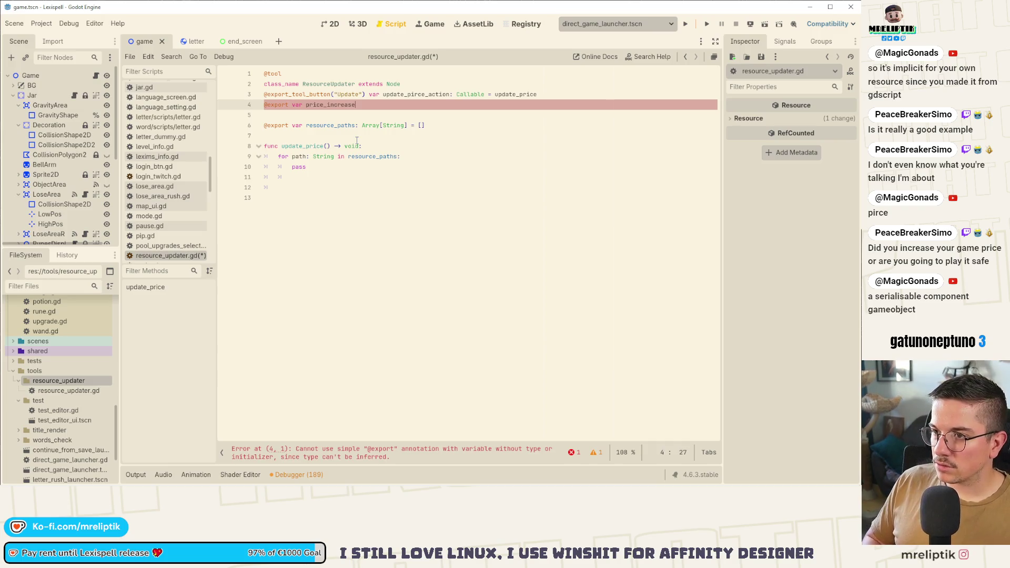
{"action": "type", "text": ": int = "}
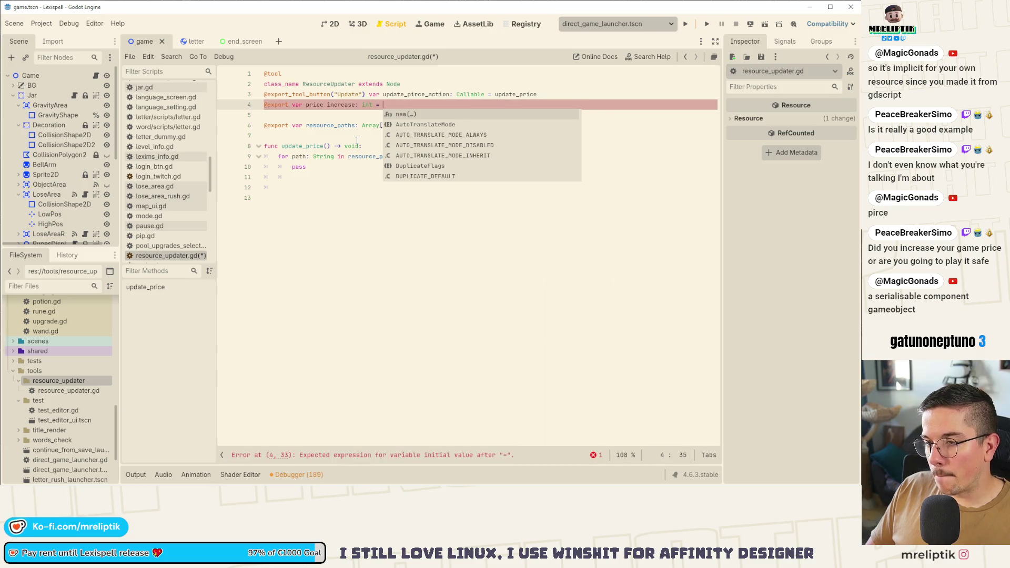
{"action": "type", "text": "0"}
{"action": "key", "text": "super+shift+s"}
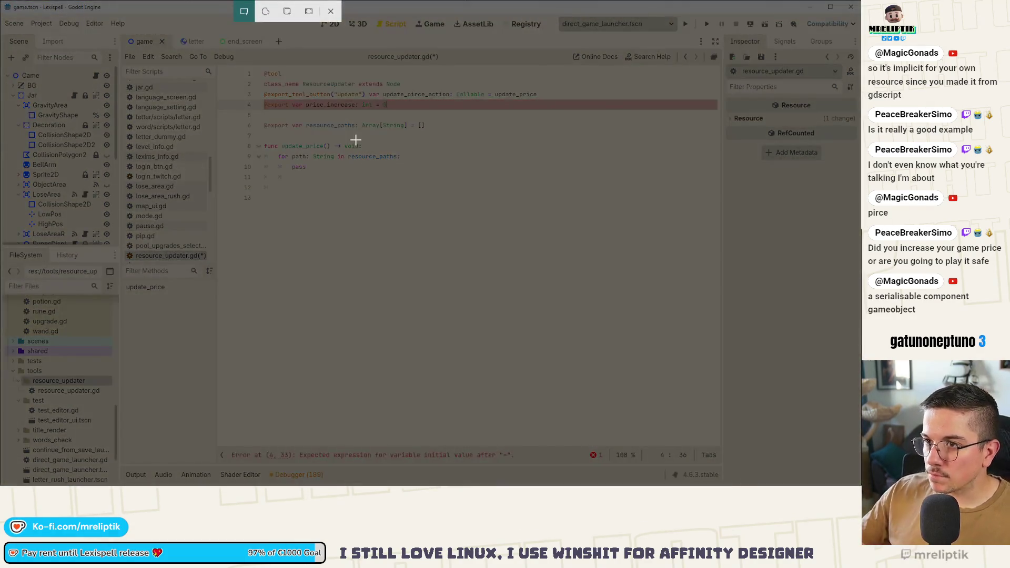
{"action": "key", "text": "Escape"}
{"action": "key", "text": "ctrl+s"}
{"action": "left_click", "coordinate": [324, 200]}
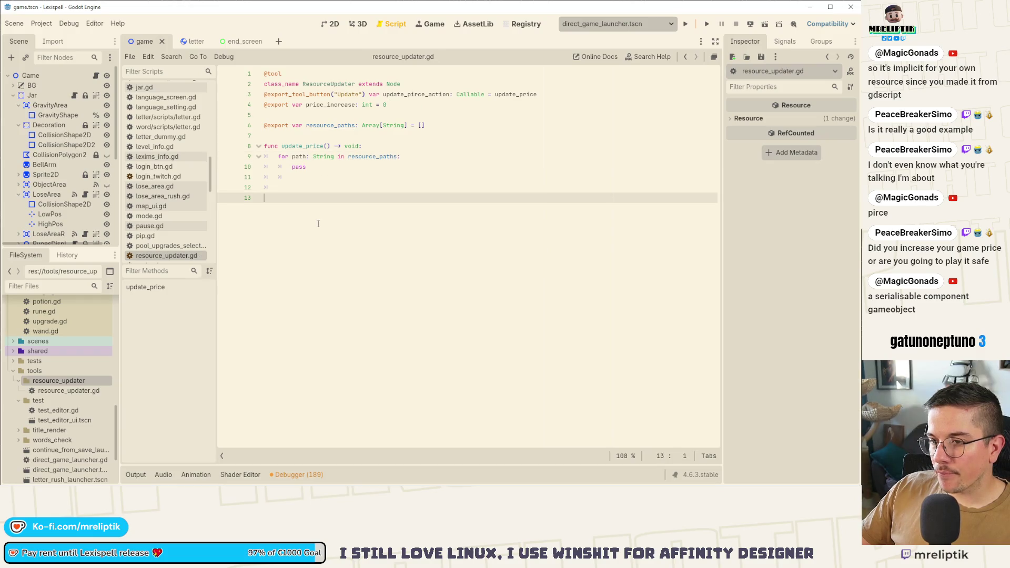
{"action": "left_click", "coordinate": [324, 167]}
{"action": "left_click", "coordinate": [324, 103]}
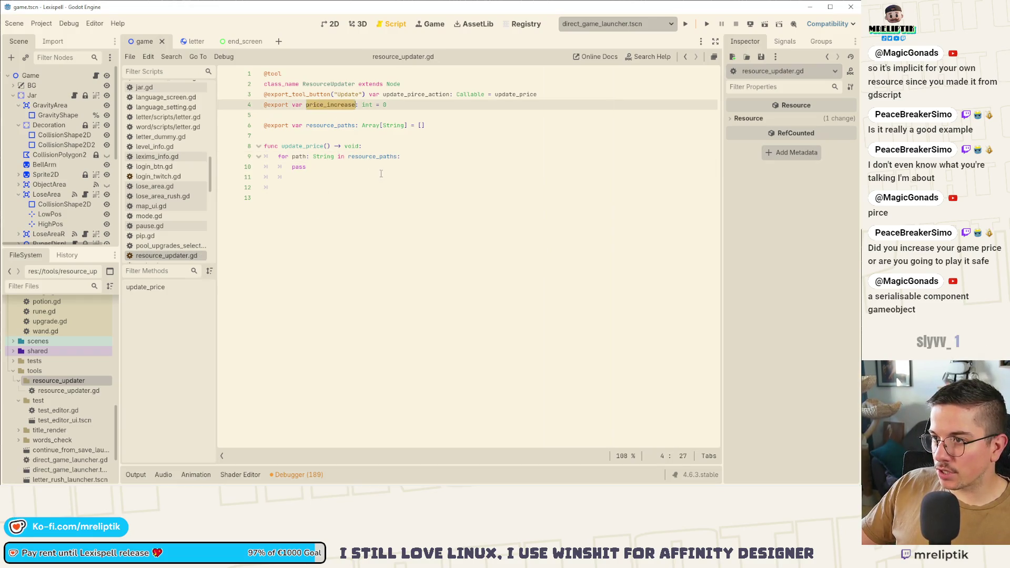
Save, then create resource_updater.tscn with a plain Node root in the resource_updater folder.
{"action": "left_click", "coordinate": [324, 178]}
{"action": "right_click", "coordinate": [48, 383]}
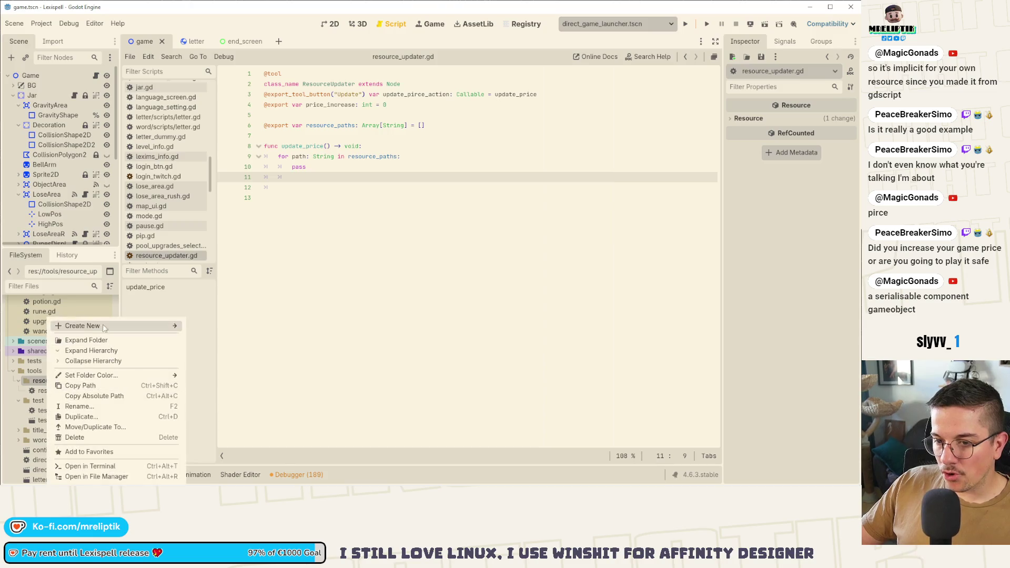
{"action": "mouse_move", "coordinate": [115, 325]}
{"action": "key", "text": "Escape"}
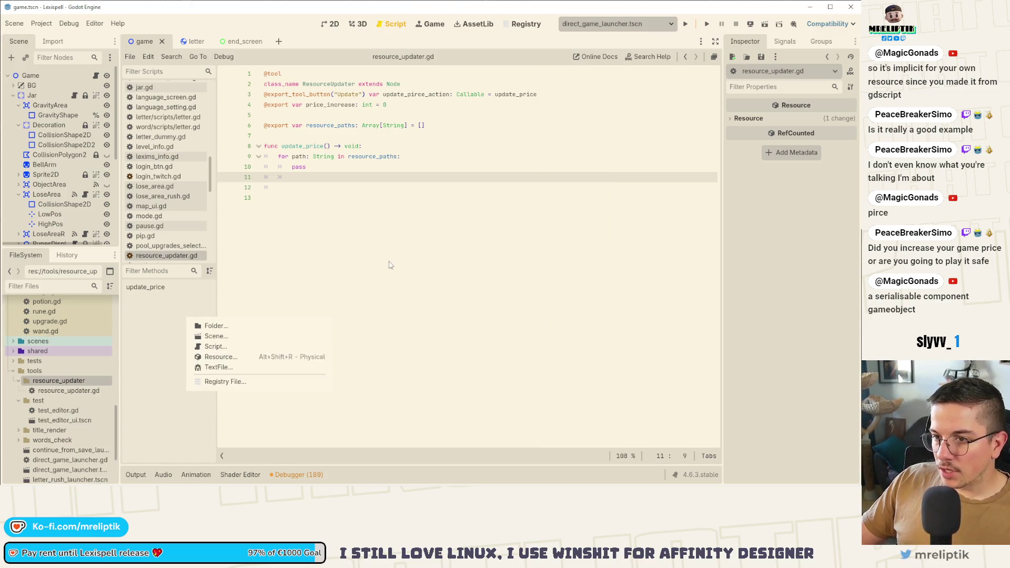
{"action": "key", "text": "ctrl+s"}
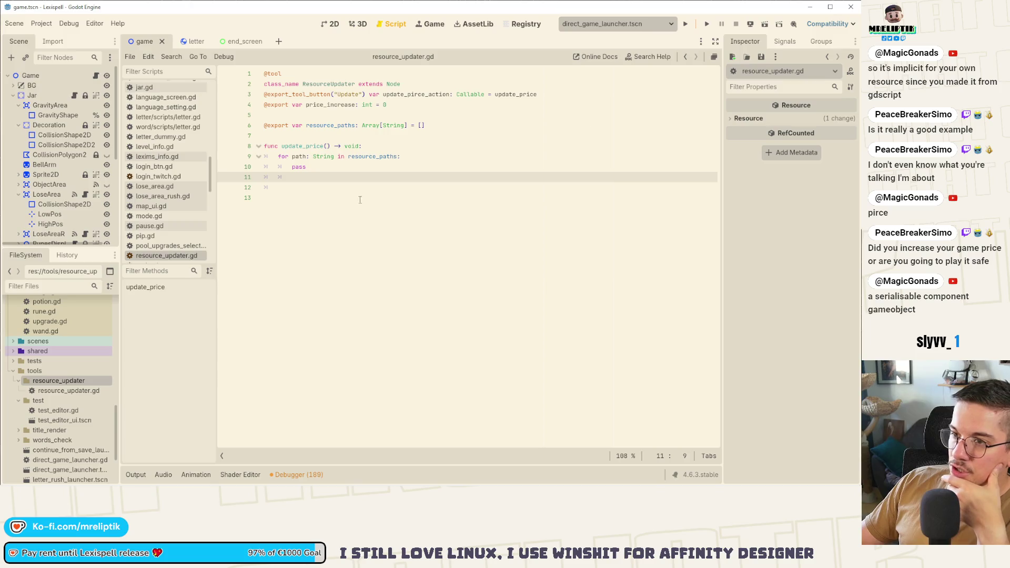
{"action": "right_click", "coordinate": [58, 385]}
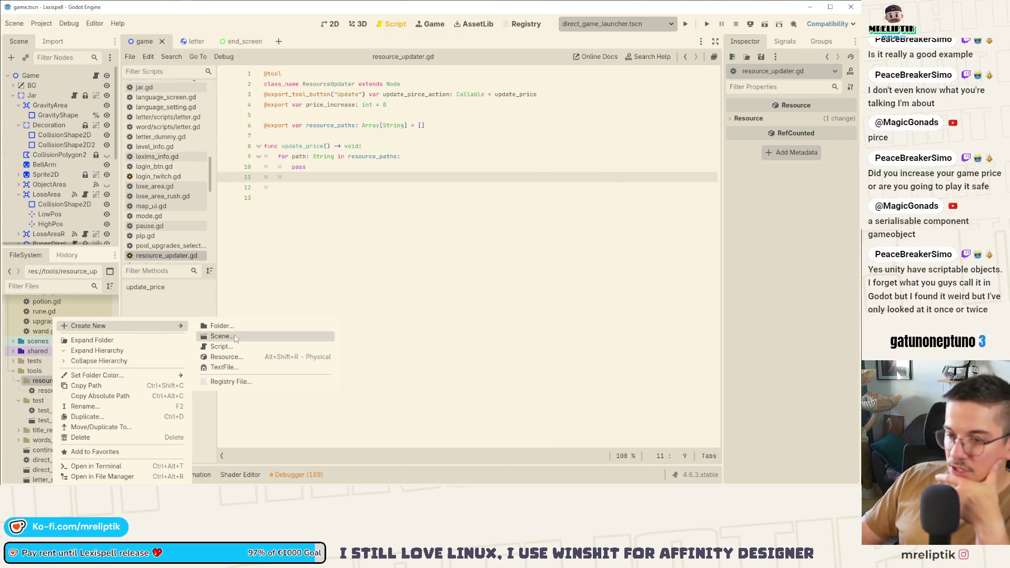
{"action": "left_click", "coordinate": [233, 337]}
{"action": "left_click", "coordinate": [276, 223]}
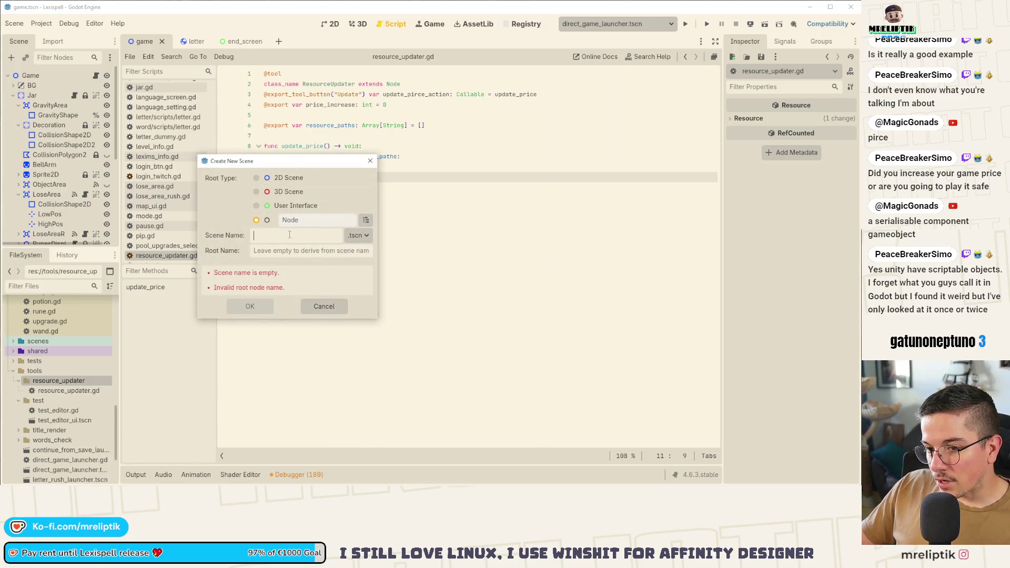
{"action": "type", "text": "resource_upda"}
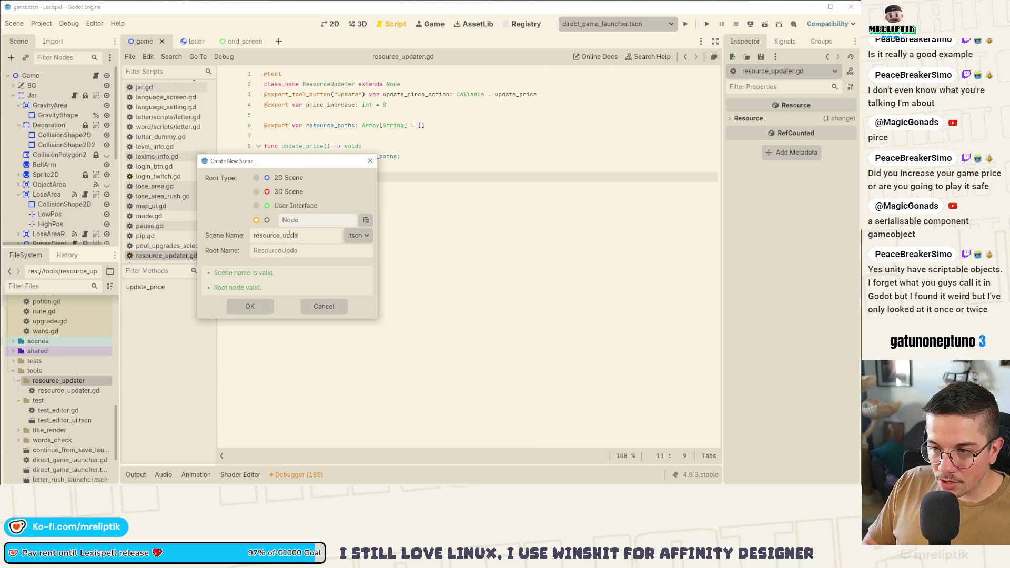
{"action": "type", "text": "ter"}
{"action": "key", "text": "Return"}
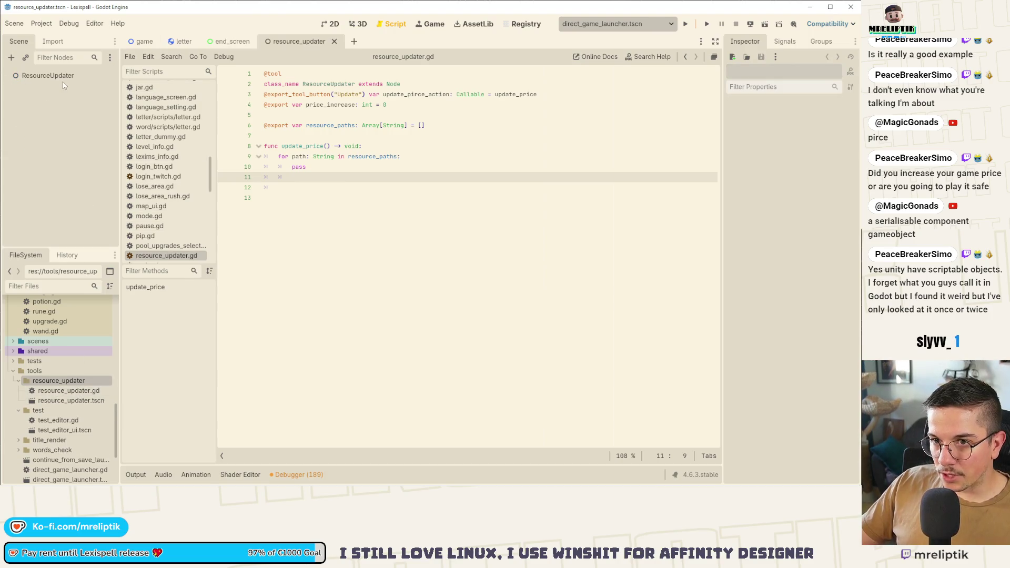
Attach resource_updater.gd to the ResourceUpdater root node, save the scene, and inspect its properties.
{"action": "left_click", "coordinate": [62, 75]}
{"action": "mouse_move", "coordinate": [68, 390]}
{"action": "left_mouse_down"}
{"action": "mouse_move", "coordinate": [134, 60]}
{"action": "mouse_move", "coordinate": [84, 77]}
{"action": "left_mouse_up"}
{"action": "key", "text": "ctrl+s"}
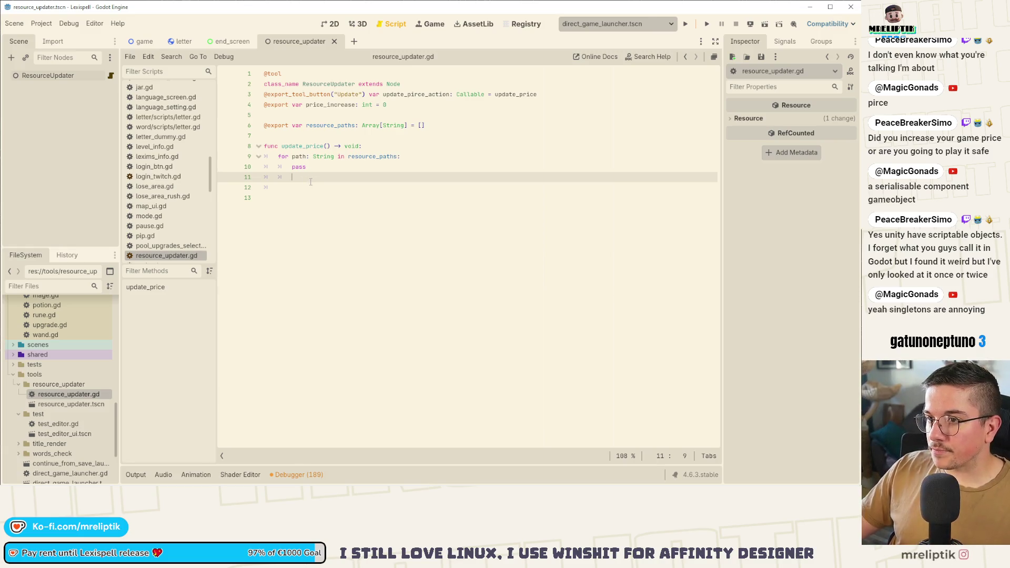
{"action": "key", "text": "ctrl+s"}
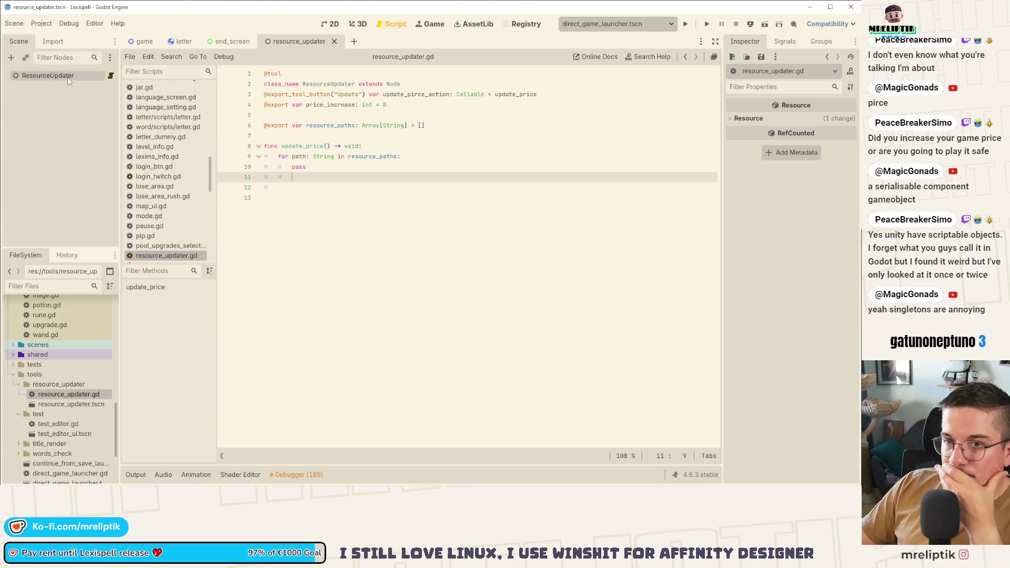
{"action": "left_click", "coordinate": [67, 79]}
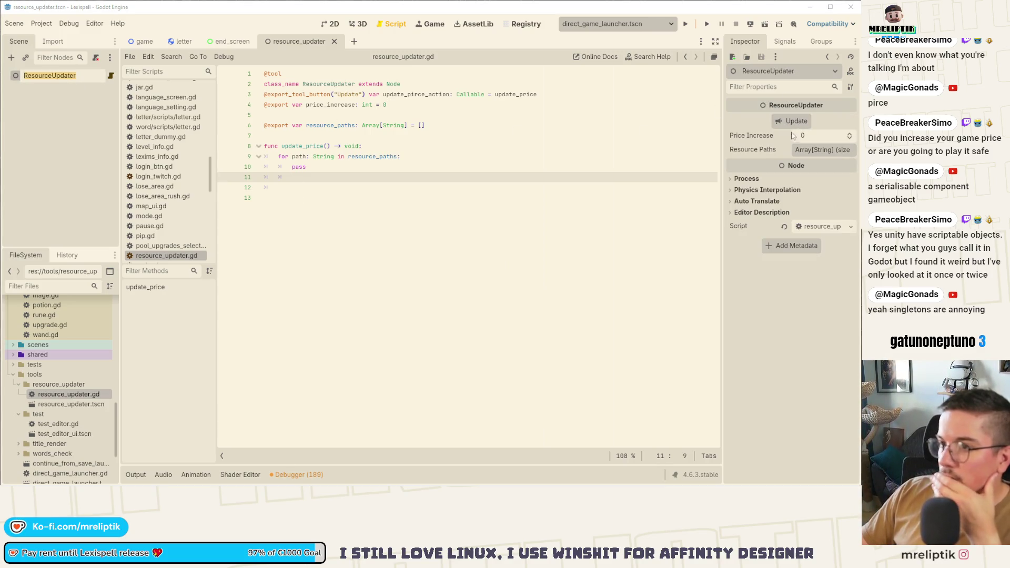
{"action": "left_click", "coordinate": [348, 95]}
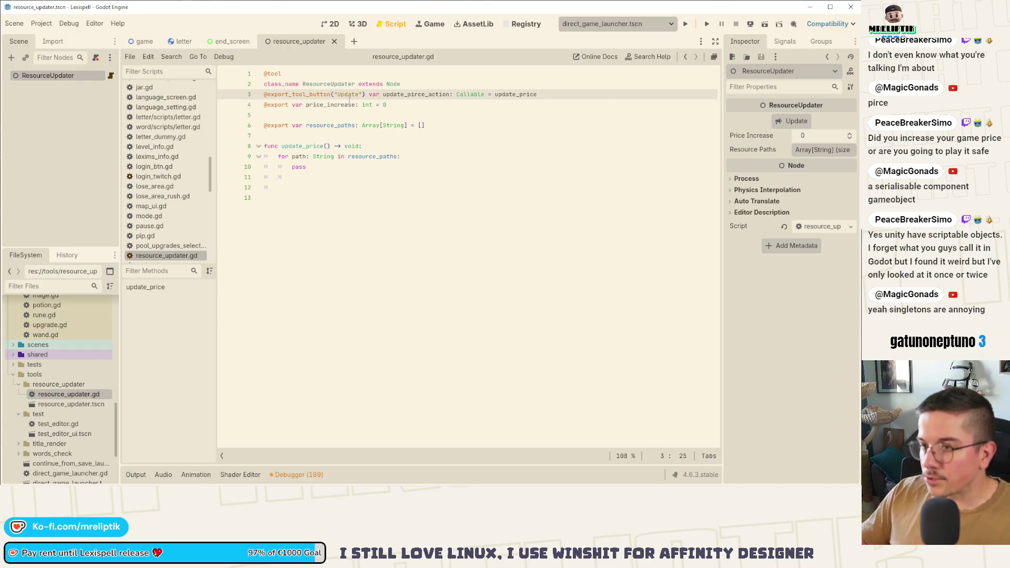
Change the tool button label to 'Update price' and save.
{"action": "key", "text": "Right"}
{"action": "key", "text": "Right"}
{"action": "key", "text": "Right"}
{"action": "type", "text": "price"}
{"action": "key", "text": "ctrl+s"}
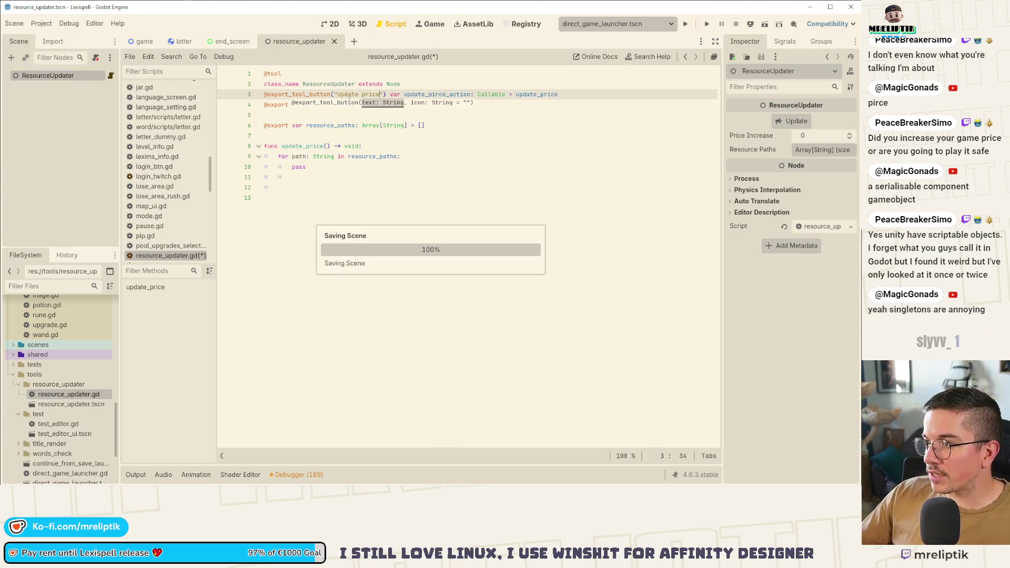
{"action": "left_click", "coordinate": [444, 120]}
{"action": "left_click", "coordinate": [233, 42]}
Move the price_increase export above the tool button line and save.
{"action": "left_click", "coordinate": [305, 47]}
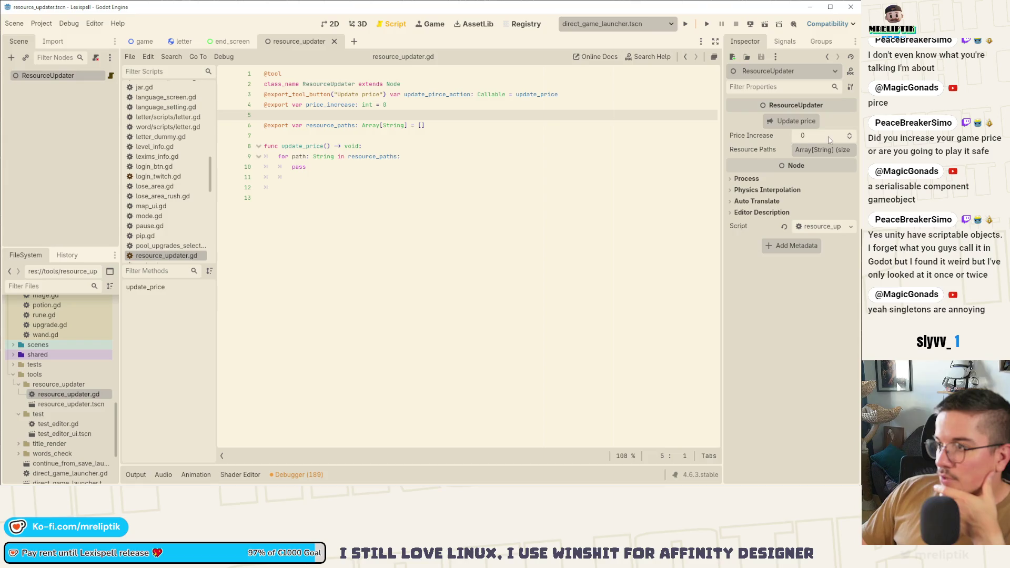
{"action": "left_click", "coordinate": [407, 100]}
{"action": "key", "text": "alt+Up"}
{"action": "key", "text": "ctrl+s"}
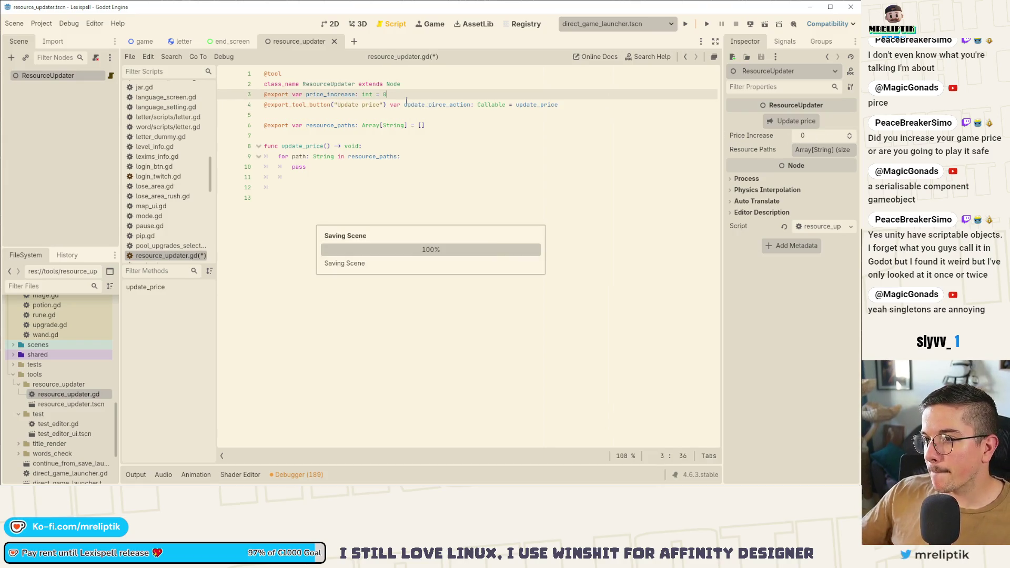
{"action": "key", "text": "Up"}
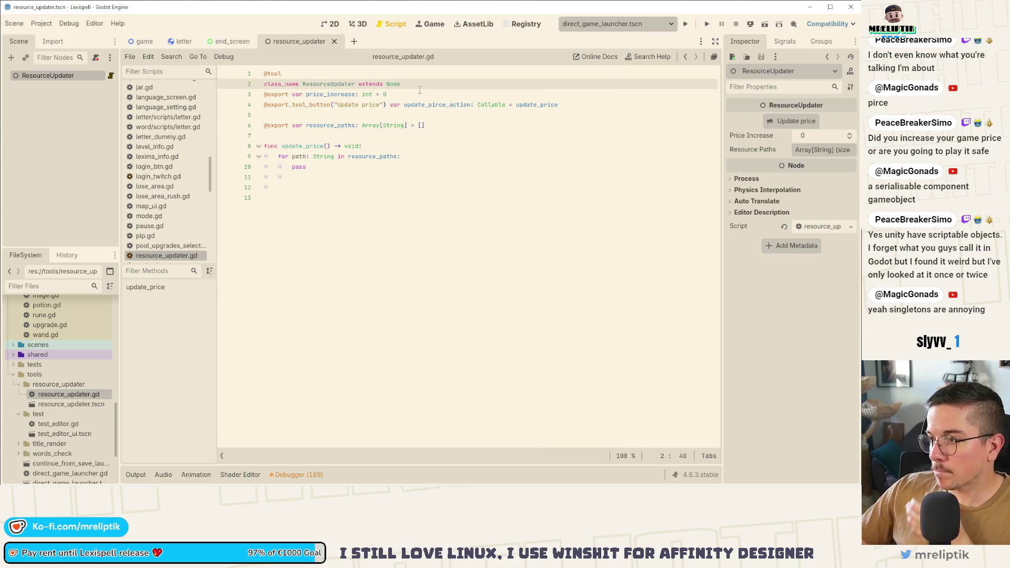
{"action": "key", "text": "End"}
{"action": "key", "text": "Return"}
{"action": "type", "text": "@export"}
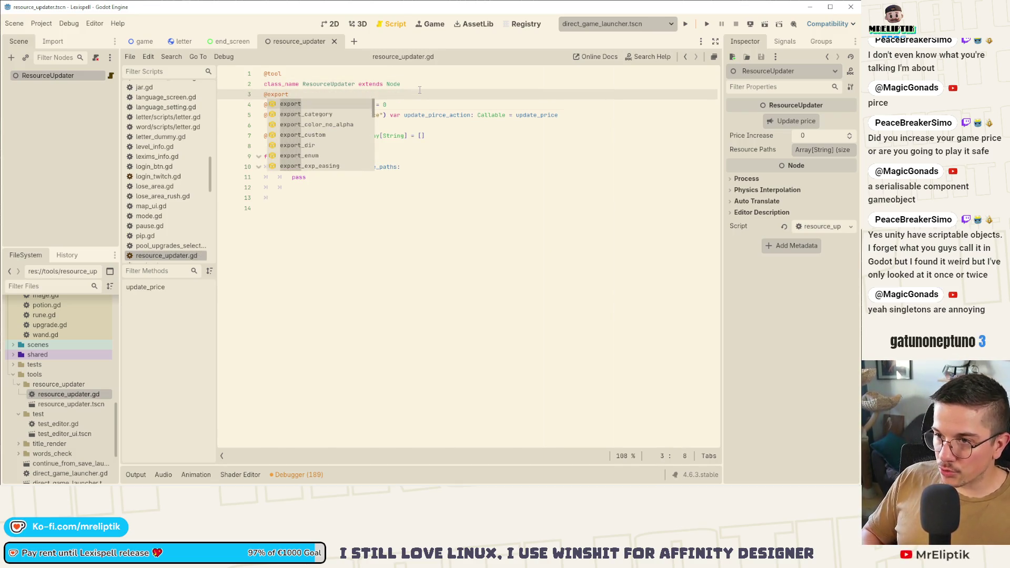
{"action": "type", "text": "_sub"}
{"action": "key", "text": "Return"}
{"action": "type", "text": "\"Price"}
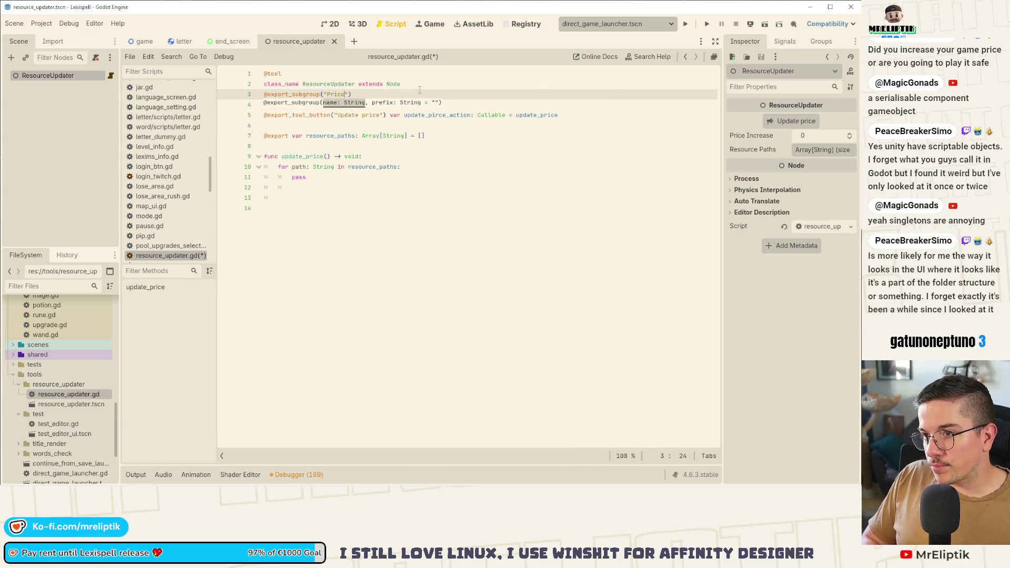
{"action": "key", "text": "ctrl+s"}
{"action": "key", "text": "Down"}
{"action": "key", "text": "Down"}
{"action": "key", "text": "Down"}
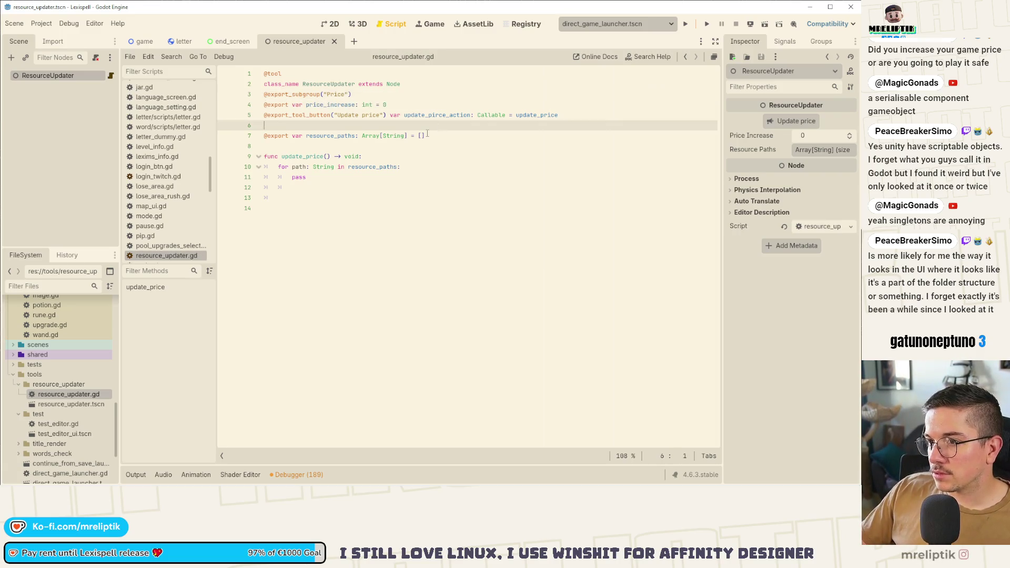
{"action": "left_click", "coordinate": [168, 246]}
{"action": "left_click", "coordinate": [166, 255]}
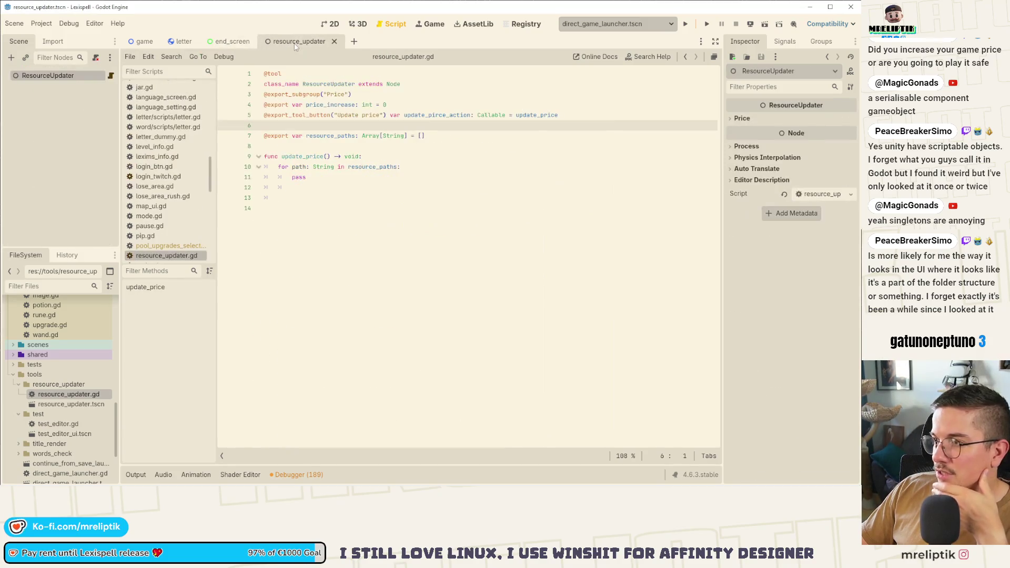
{"action": "left_click", "coordinate": [784, 118]}
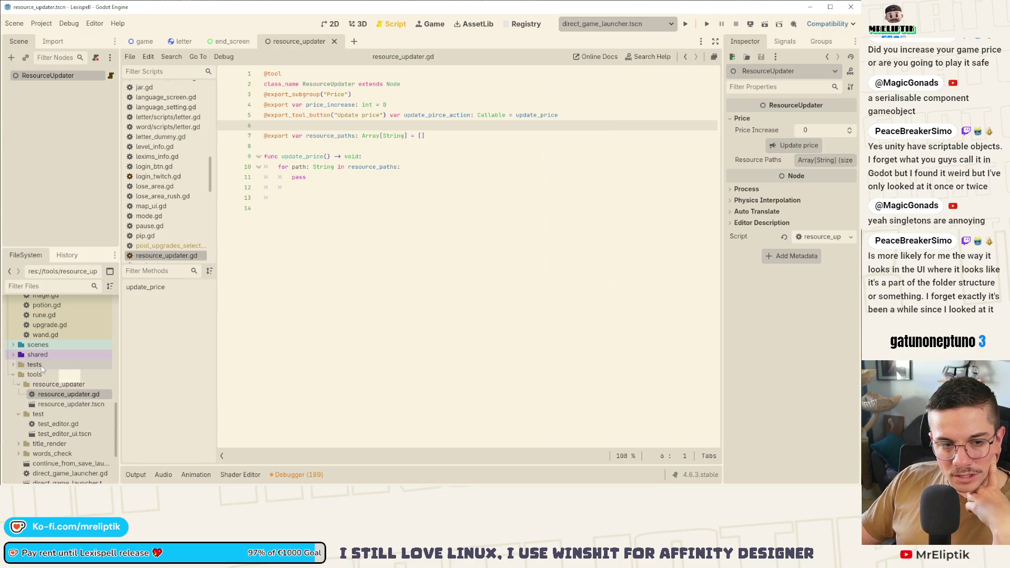
Inspect upgrade_count_exact.tres from the demo upgrades folder in a widened Inspector, noting Price 4.
{"action": "scroll", "coordinate": [42, 368], "scroll_direction": "up", "scroll_amount": 10}
{"action": "scroll", "coordinate": [79, 400], "scroll_direction": "up", "scroll_amount": 2}
{"action": "left_click", "coordinate": [24, 378]}
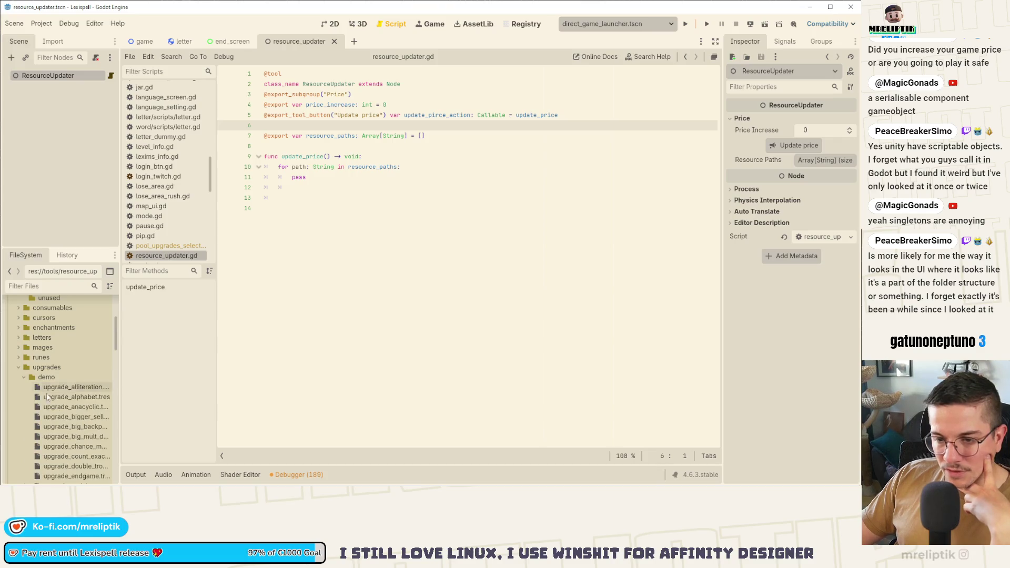
{"action": "scroll", "coordinate": [63, 392], "scroll_direction": "down", "scroll_amount": 4}
{"action": "left_click", "coordinate": [105, 343]}
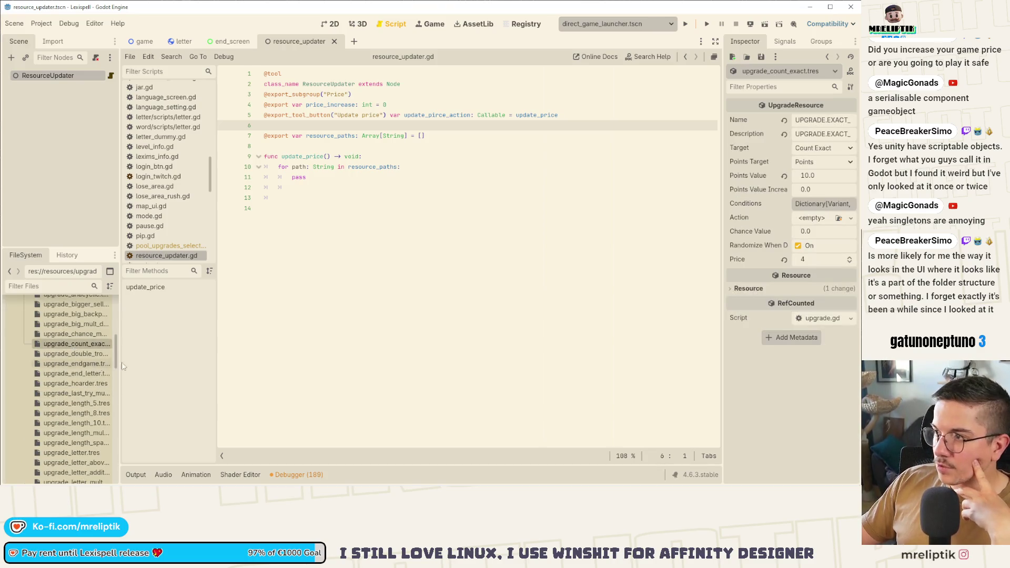
{"action": "left_click_drag", "start_coordinate": [711, 132], "coordinate": [604, 132]}
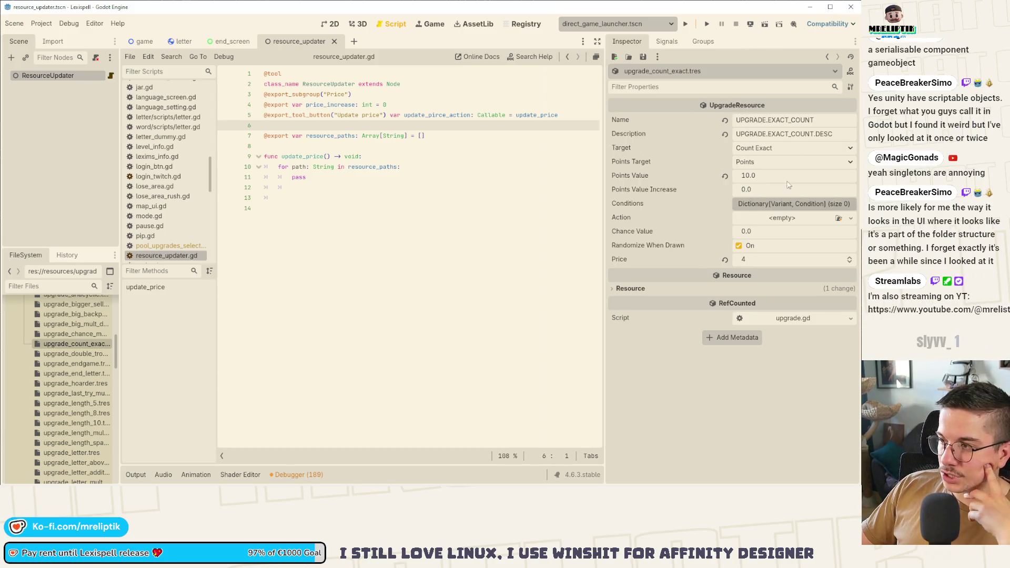
{"action": "scroll", "coordinate": [84, 379], "scroll_direction": "down", "scroll_amount": 10}
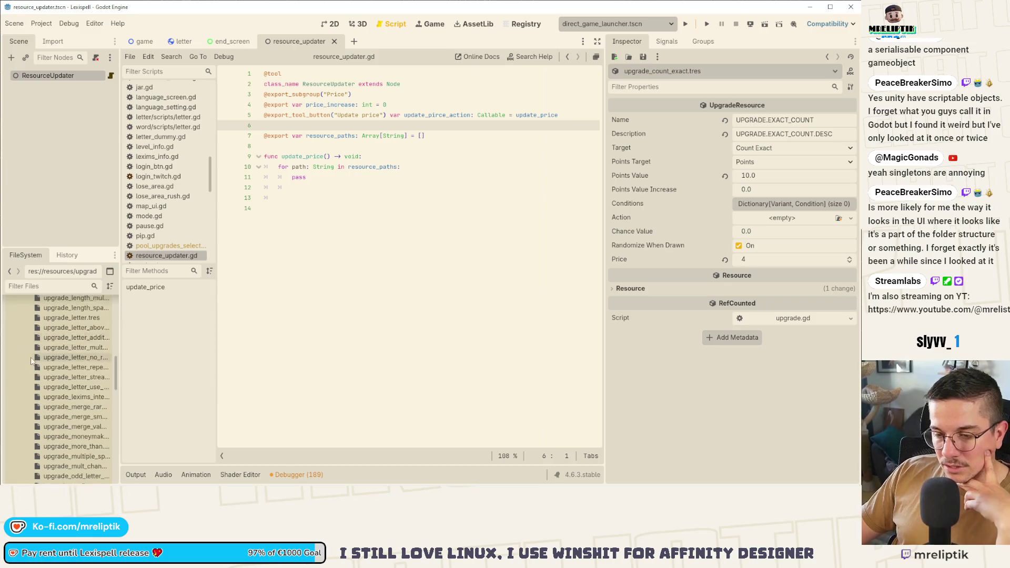
{"action": "scroll", "coordinate": [83, 377], "scroll_direction": "down", "scroll_amount": 5}
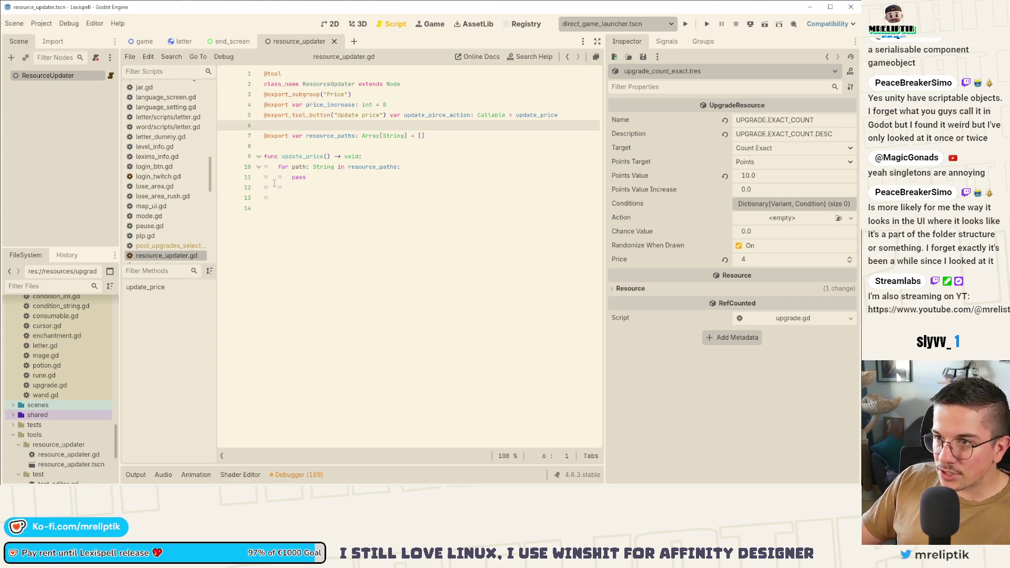
Return to resource_updater.gd and shrink the Inspector back to its previous width.
{"action": "left_click", "coordinate": [163, 245]}
{"action": "left_click", "coordinate": [166, 254]}
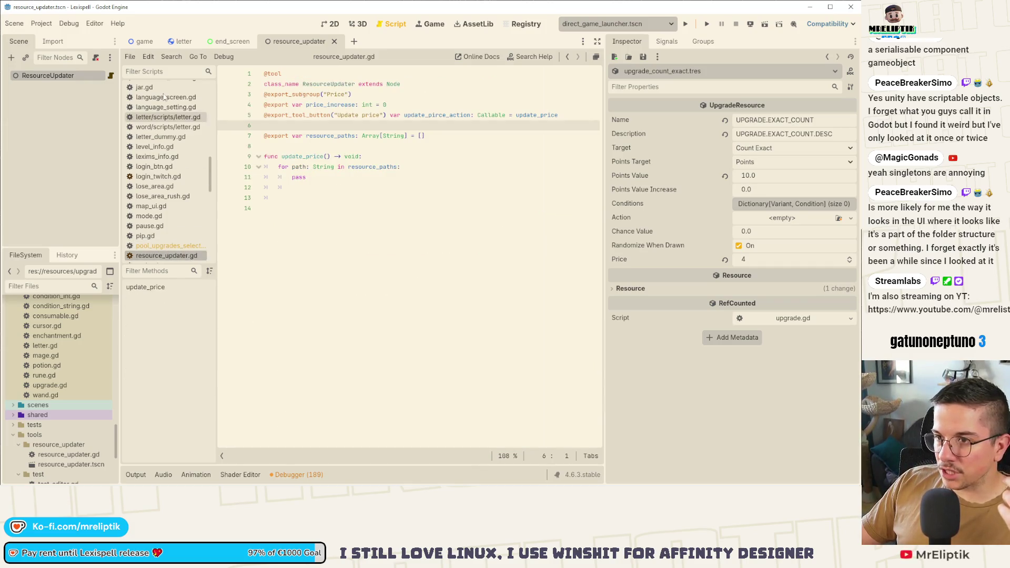
{"action": "left_click", "coordinate": [110, 76]}
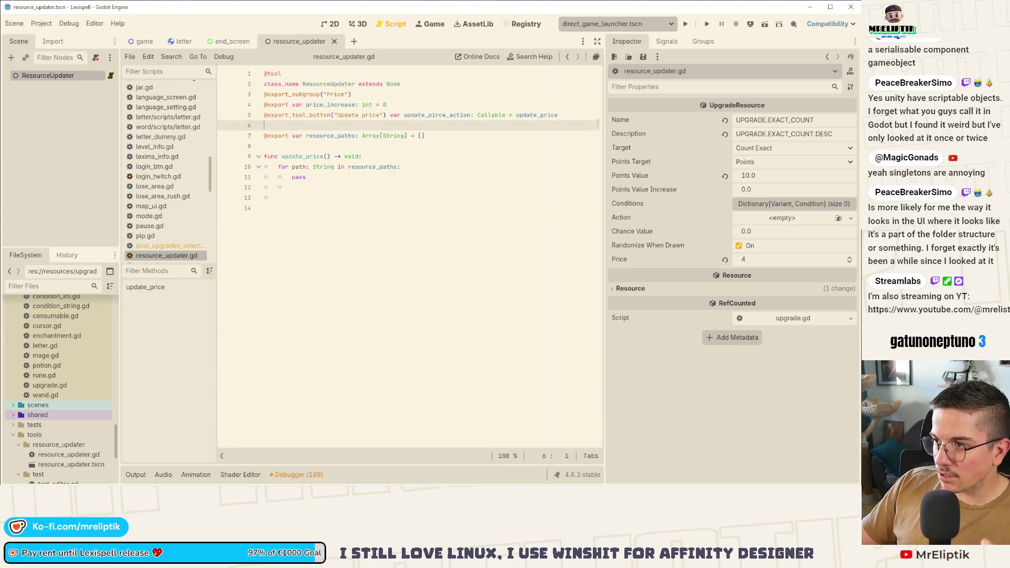
{"action": "left_click_drag", "start_coordinate": [605, 124], "coordinate": [696, 121]}
{"action": "left_click", "coordinate": [500, 208]}
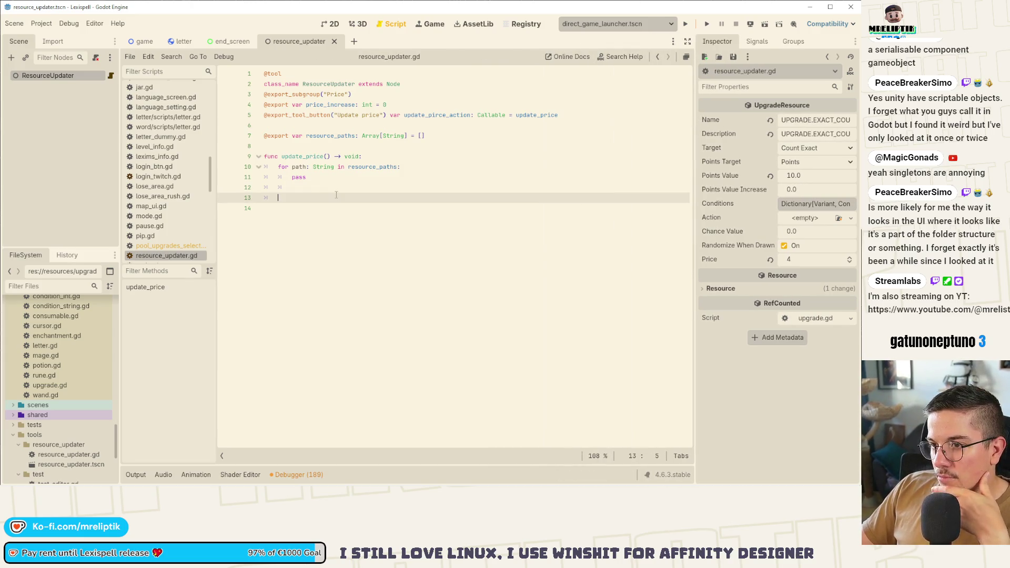
{"action": "left_click", "coordinate": [337, 179]}
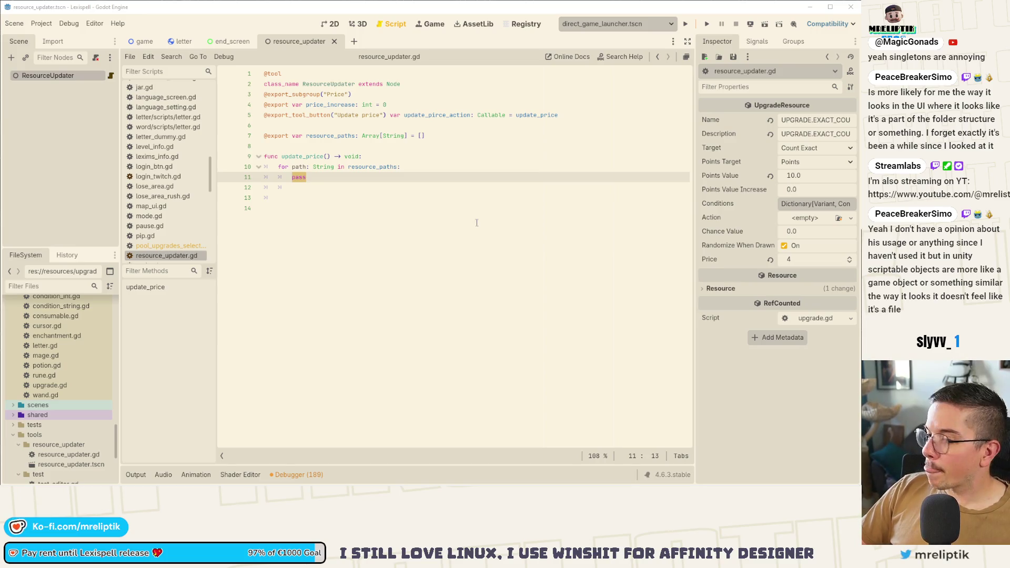
{"action": "left_click", "coordinate": [365, 185]}
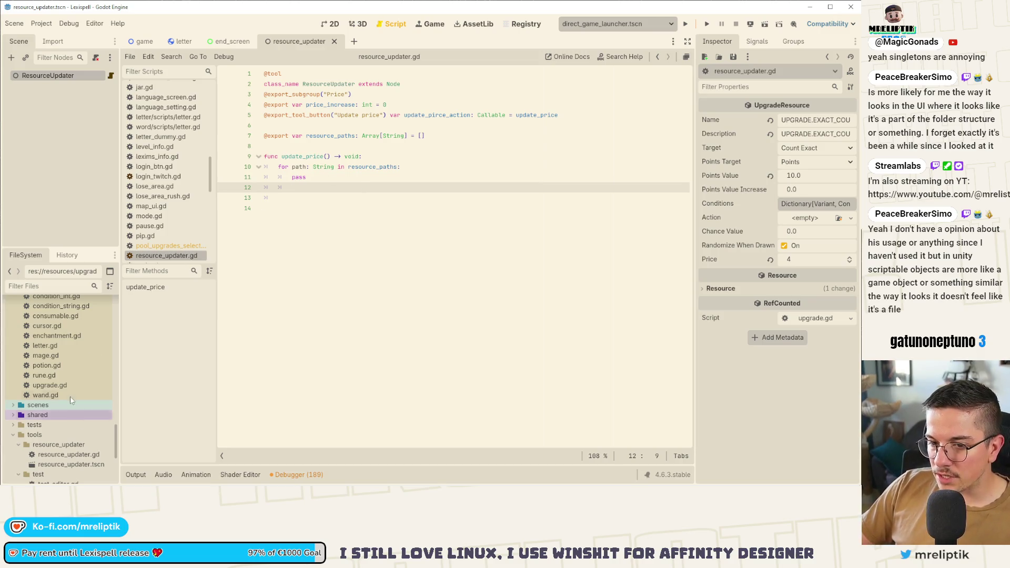
{"action": "right_click", "coordinate": [158, 257]}
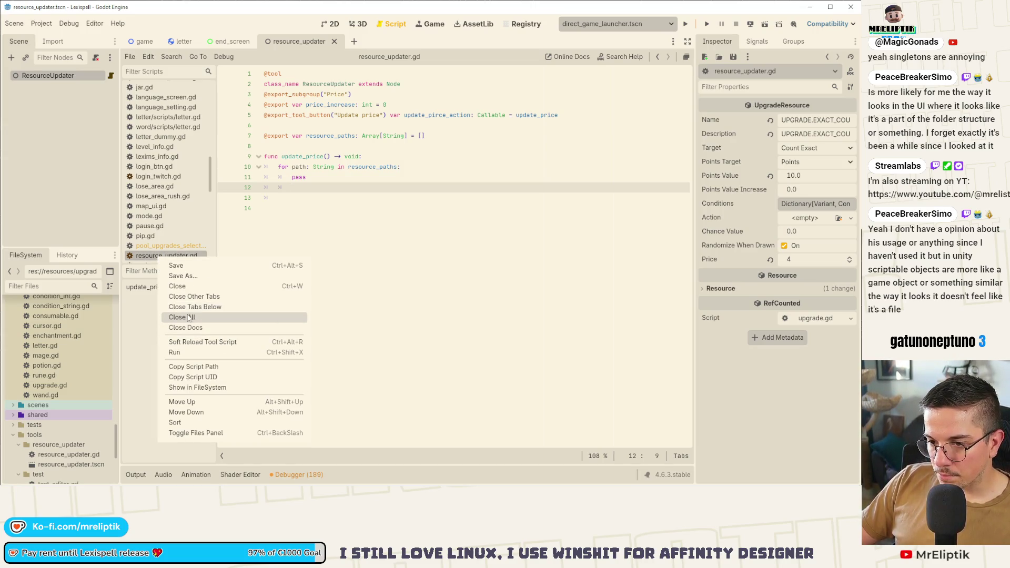
Close every other script tab, leaving only resource_updater.gd open.
{"action": "left_click", "coordinate": [216, 307]}
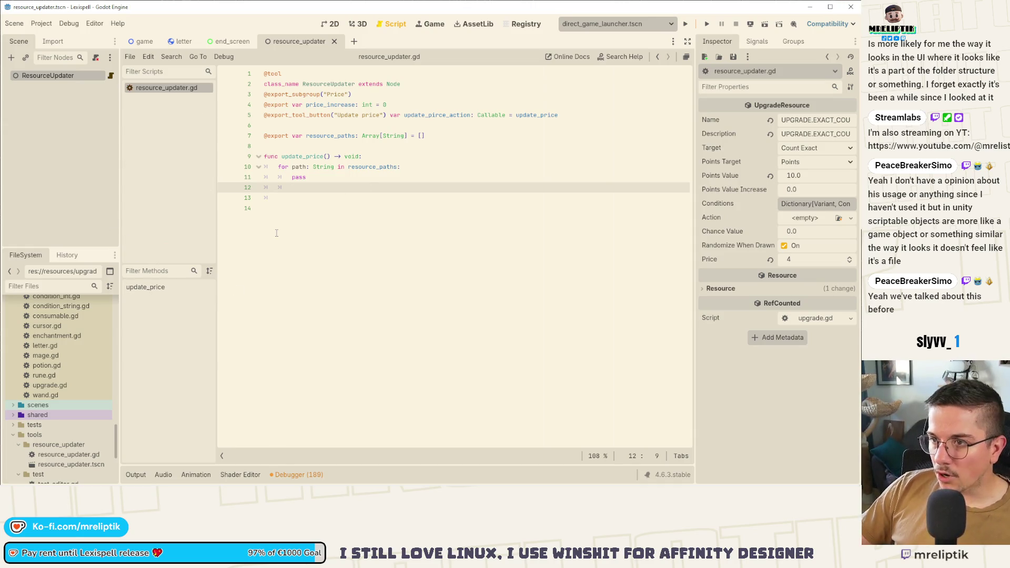
{"action": "key", "text": "ctrl+shift+o"}
Open the upgrade_manager scene via 'upgrad_ma' and select the directory-loading code in load_resources_from_path.
{"action": "type", "text": "upgrad"}
{"action": "type", "text": "_ma"}
{"action": "key", "text": "Return"}
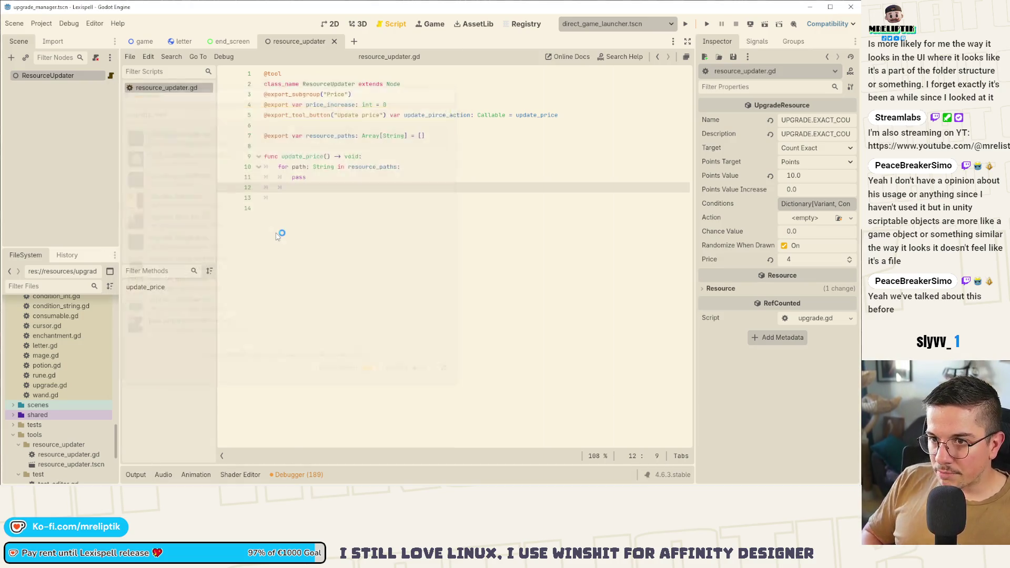
{"action": "scroll", "coordinate": [404, 269], "scroll_direction": "up", "scroll_amount": 2}
{"action": "scroll", "coordinate": [403, 270], "scroll_direction": "up", "scroll_amount": 10}
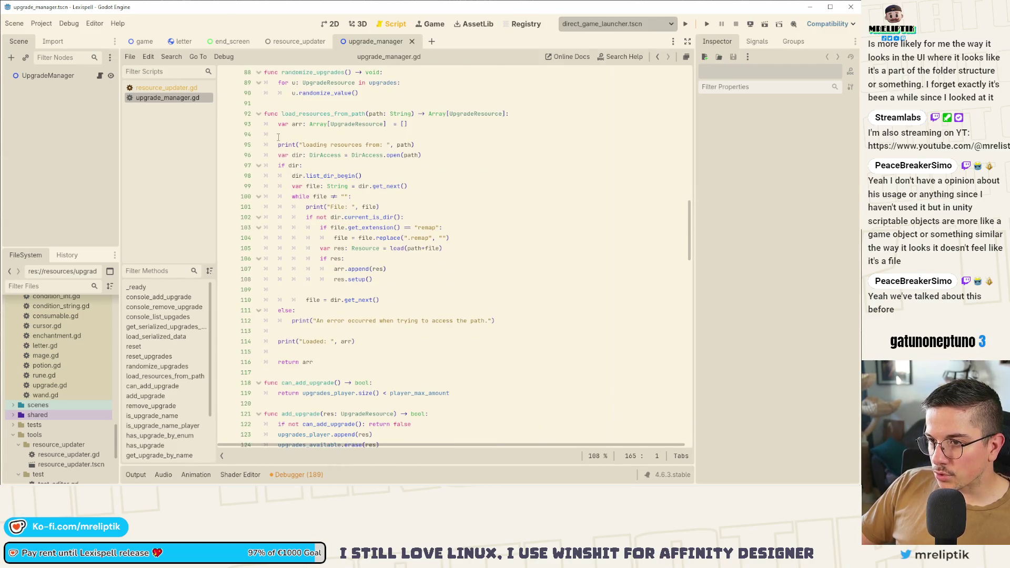
{"action": "mouse_move", "coordinate": [277, 145]}
{"action": "left_mouse_down"}
{"action": "mouse_move", "coordinate": [408, 272]}
{"action": "mouse_move", "coordinate": [453, 299]}
{"action": "mouse_move", "coordinate": [552, 320]}
{"action": "left_mouse_up"}
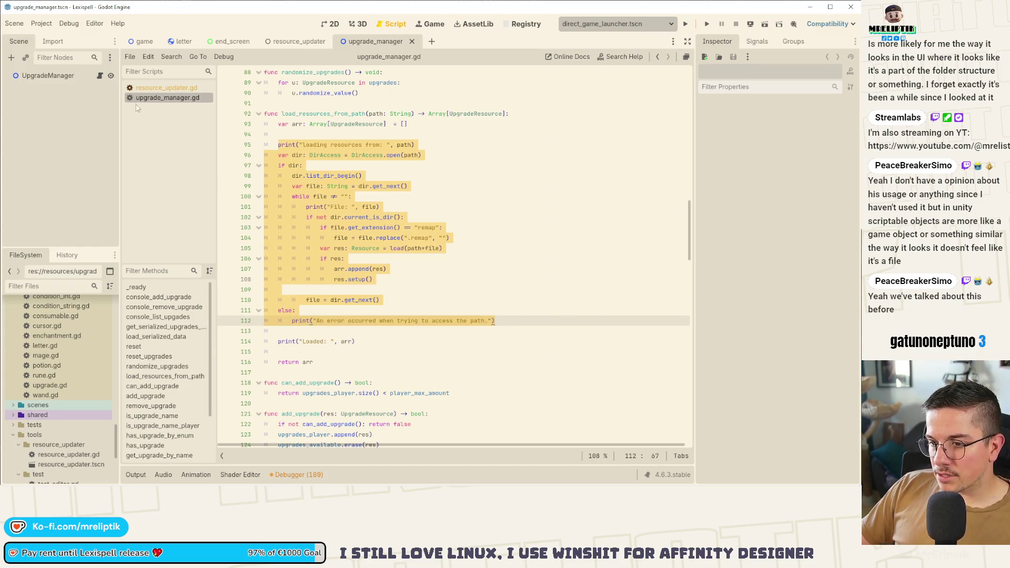
{"action": "left_click", "coordinate": [166, 88]}
Paste the directory-loading code over pass, remove its print line, and indent it under the for loop.
{"action": "left_click", "coordinate": [300, 177]}
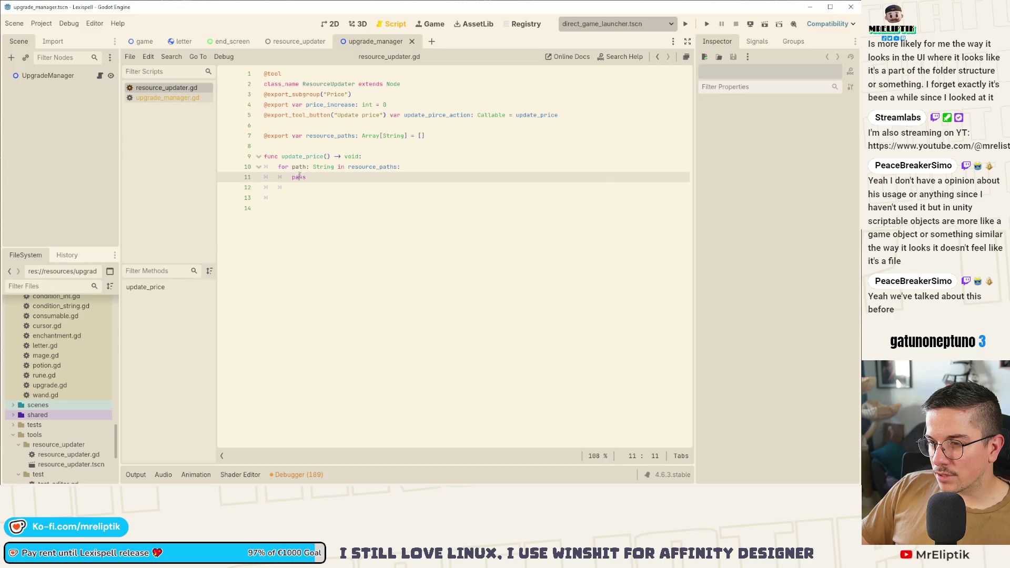
{"action": "type", "text": "print(\"Loading resources from: \", path) \tvar dir: DirAccess = DirAccess.open(path) \tif dir: \t\tdir.list_dir_begin() \t\tvar file: String = dir.get_next() \t\twhile file != \"\": \t\t\tprint(\"File: \", file) \t\t\tif not dir.current_is_dir(): \t\t\t\tif file.get_extension() == \"remap\": \t\t\t\t\tfile = file.replace(\".remap\", \"\") \t\t\t\tvar res: Resource = load(path+file) \t\t\t\tif res: \t\t\t\t\tarr.append(res) \t\t\t\t\tres.setup() \t \t\t\tfile = dir.get_next() \telse: \t\tprint(\"An error occurred when trying to access the path.\")"}
{"action": "left_click", "coordinate": [439, 177]}
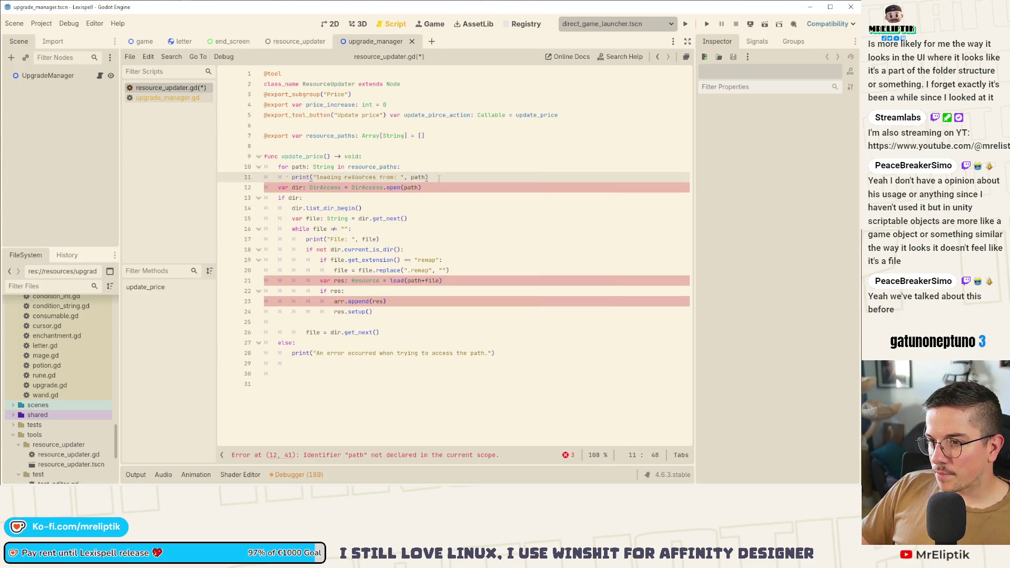
{"action": "key", "text": "ctrl+shift+k"}
{"action": "left_click", "coordinate": [415, 166]}
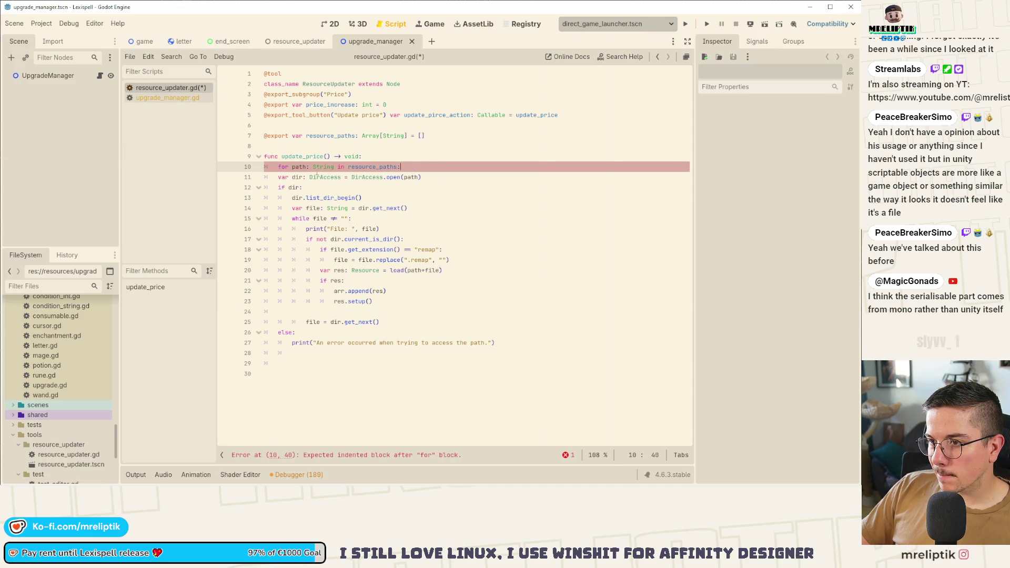
{"action": "mouse_move", "coordinate": [273, 177]}
{"action": "left_mouse_down"}
{"action": "mouse_move", "coordinate": [368, 337]}
{"action": "mouse_move", "coordinate": [494, 345]}
{"action": "left_mouse_up"}
{"action": "key", "text": "Tab"}
Review the pasted loop code, checking list_dir_begin, File and replace.
{"action": "left_click", "coordinate": [431, 249]}
{"action": "double_click", "coordinate": [345, 177]}
{"action": "double_click", "coordinate": [311, 198]}
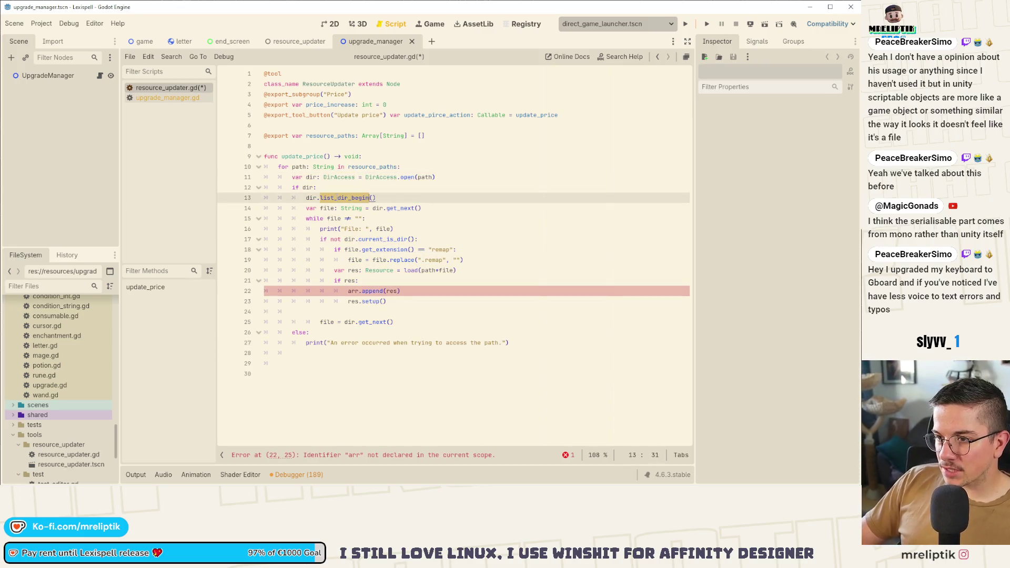
{"action": "double_click", "coordinate": [351, 229]}
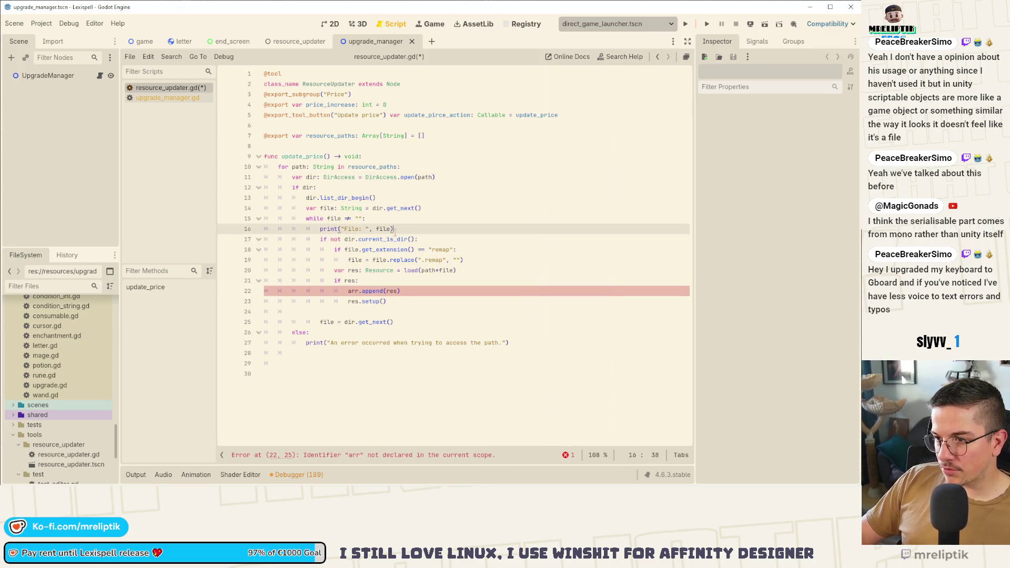
{"action": "left_click", "coordinate": [367, 240]}
{"action": "left_click", "coordinate": [370, 250]}
{"action": "double_click", "coordinate": [402, 260]}
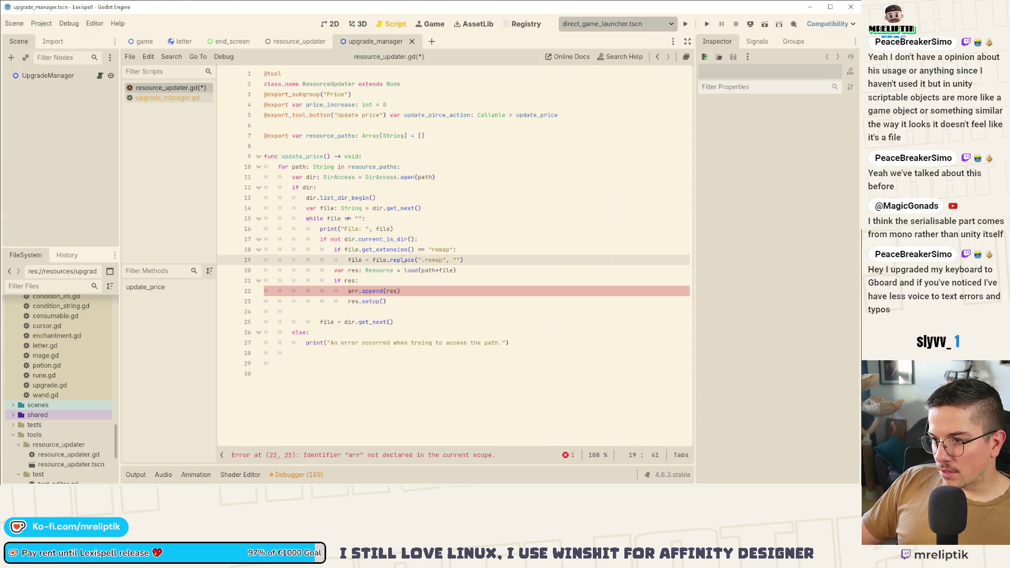
Delete the arr.append(res) and res.setup() lines from the if res block.
{"action": "left_click", "coordinate": [380, 271]}
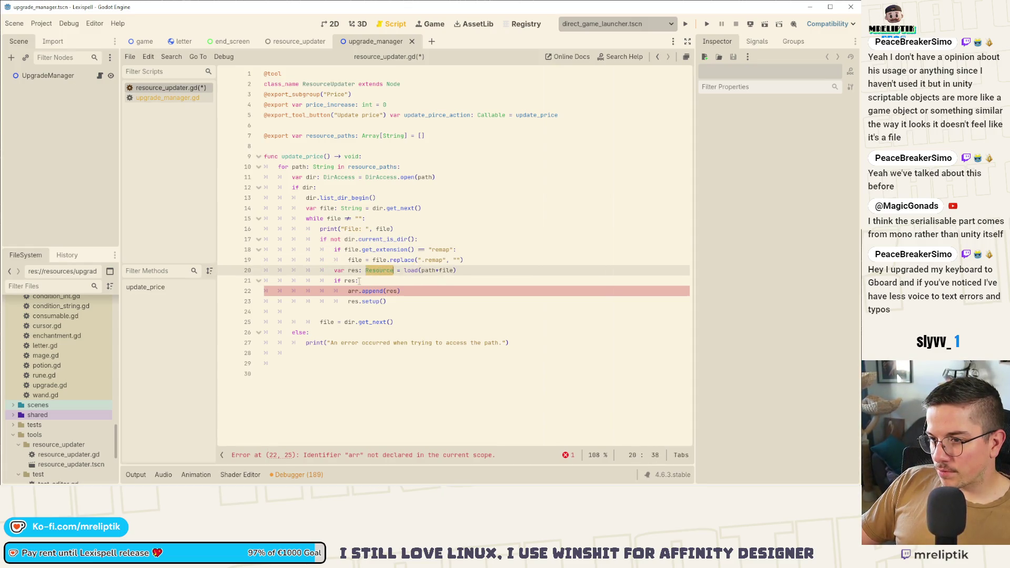
{"action": "left_click", "coordinate": [351, 281]}
{"action": "left_click", "coordinate": [351, 291]}
{"action": "left_click", "coordinate": [348, 291]}
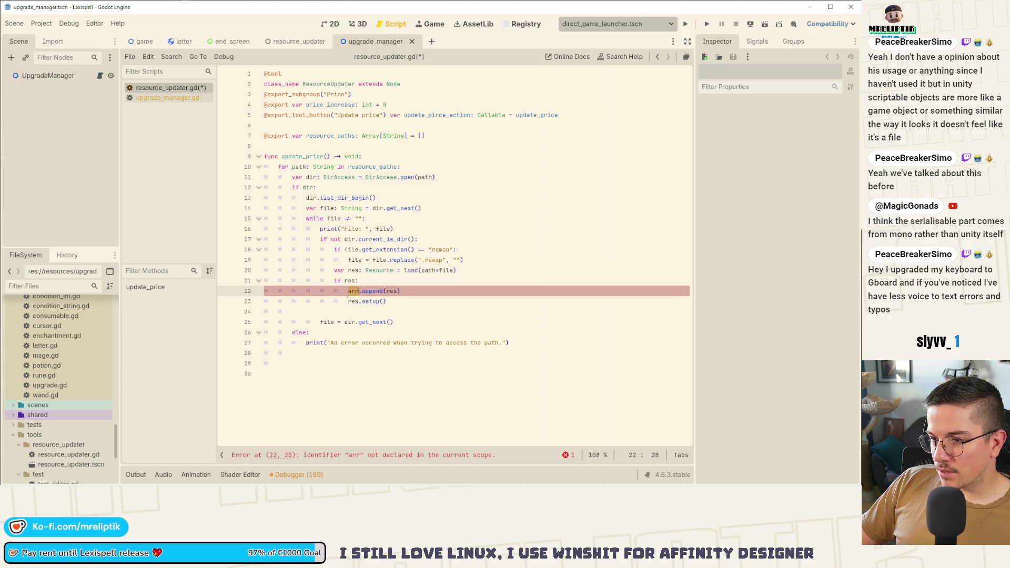
{"action": "left_click_drag", "start_coordinate": [348, 291], "coordinate": [402, 302]}
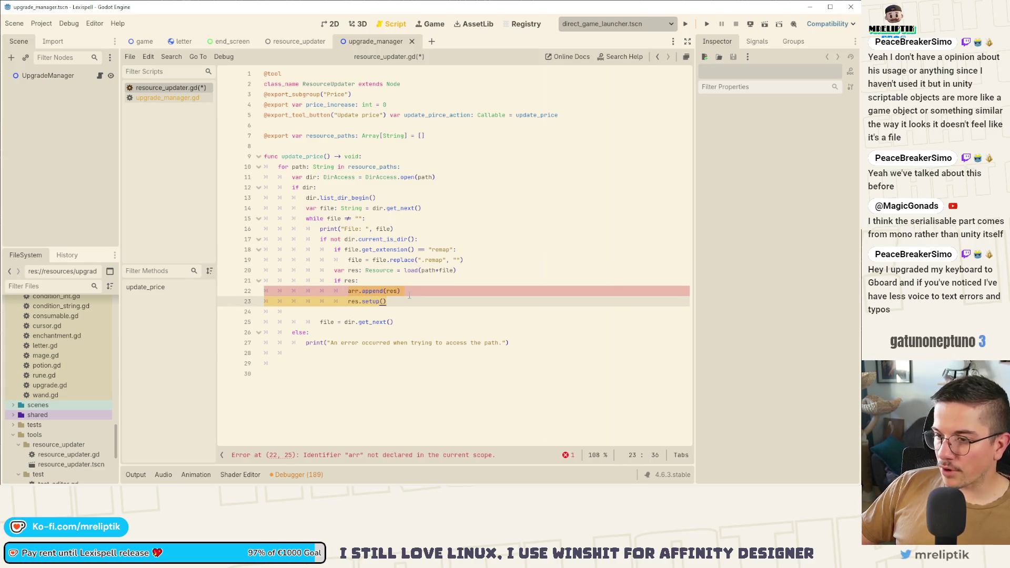
{"action": "key", "text": "BackSpace"}
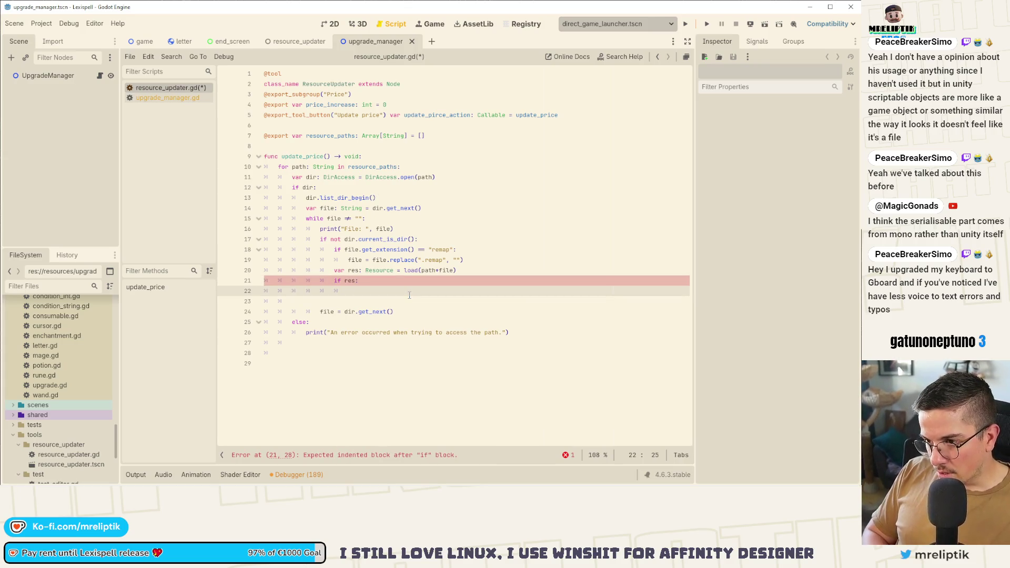
Start extending line 21's condition with 'and res.', trying a has_property call.
{"action": "type", "text": "if"}
{"action": "key", "text": "BackSpace"}
{"action": "key", "text": "BackSpace"}
{"action": "key", "text": "BackSpace"}
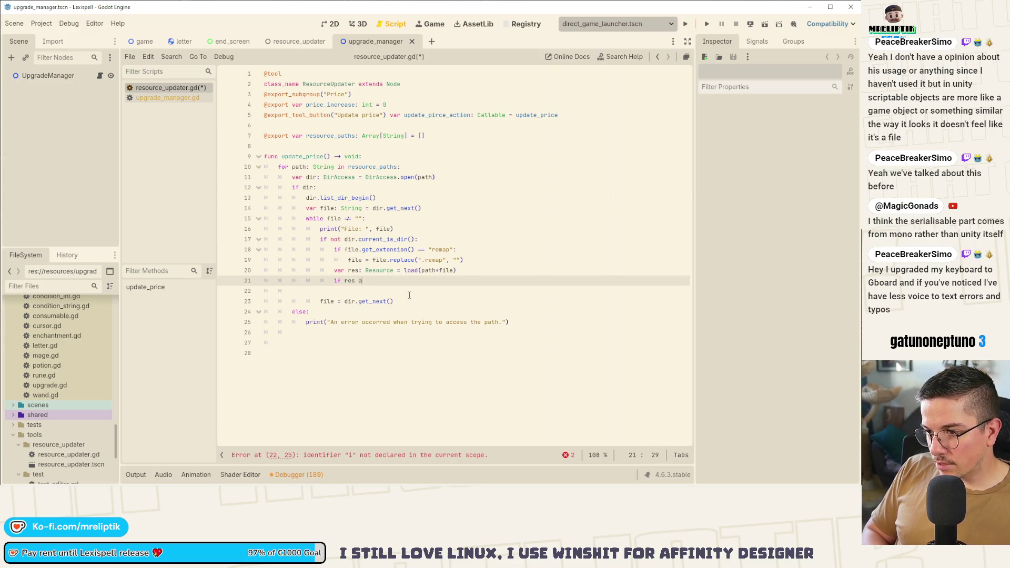
{"action": "type", "text": "nd res.has"}
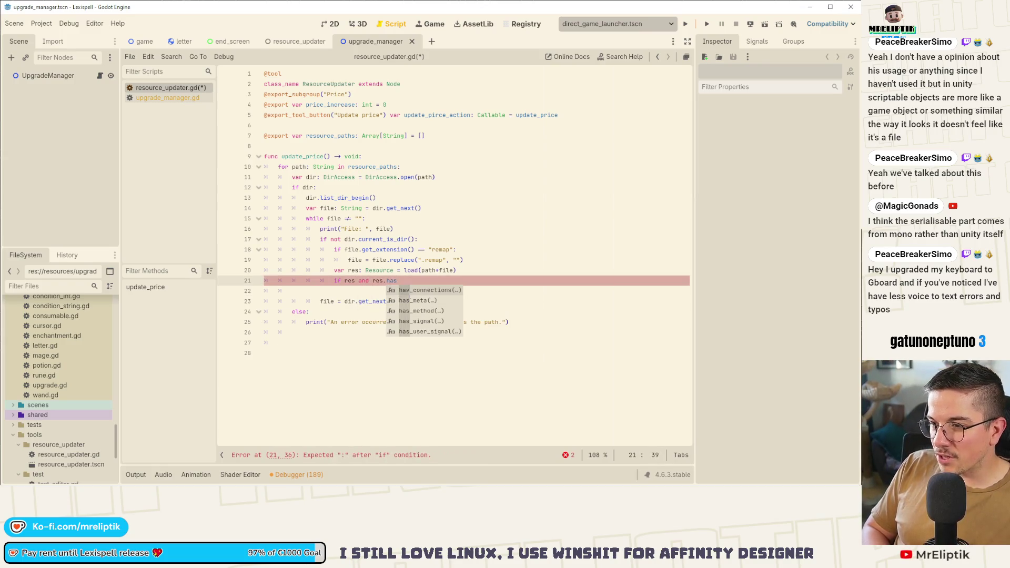
{"action": "type", "text": "_pro"}
{"action": "key", "text": "BackSpace"}
{"action": "type", "text": "get"}
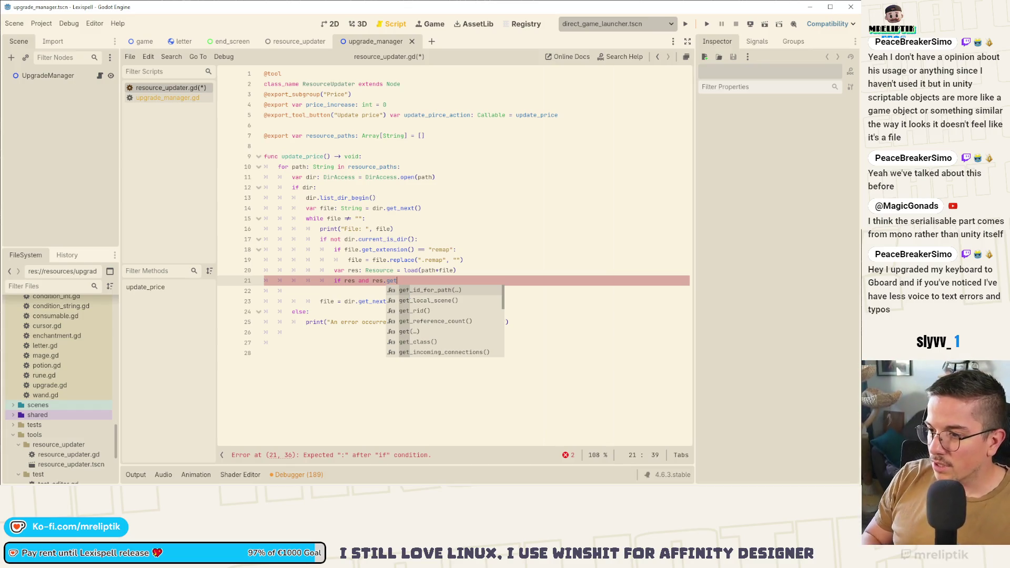
{"action": "key", "text": "BackSpace"}
{"action": "key", "text": "BackSpace"}
{"action": "key", "text": "BackSpace"}
{"action": "type", "text": "has_pro"}
Switch the condition to res._get() from autocomplete and open its Object documentation.
{"action": "key", "text": "ctrl+BackSpace"}
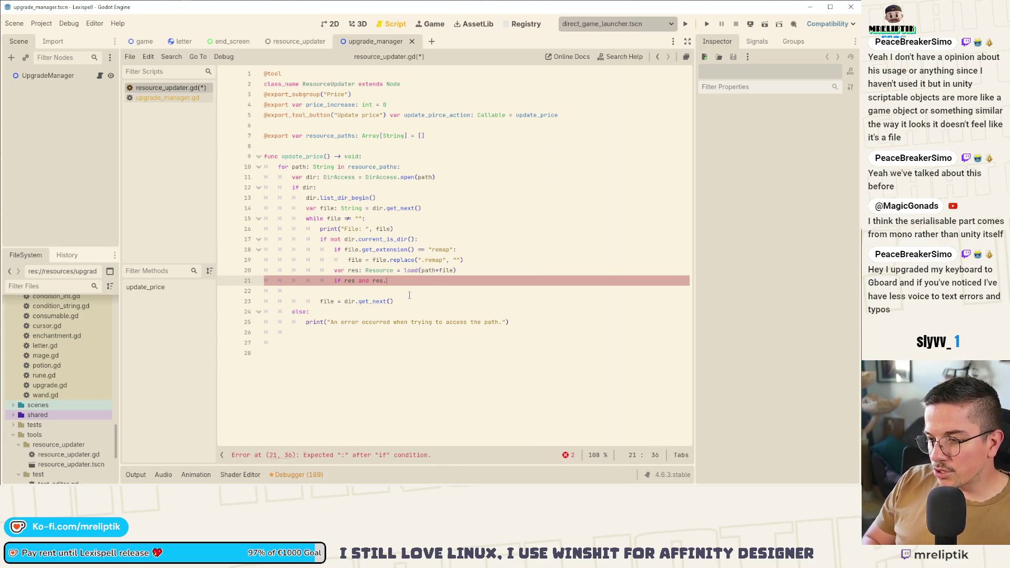
{"action": "type", "text": "get"}
{"action": "scroll", "coordinate": [409, 297], "scroll_direction": "down", "scroll_amount": 3}
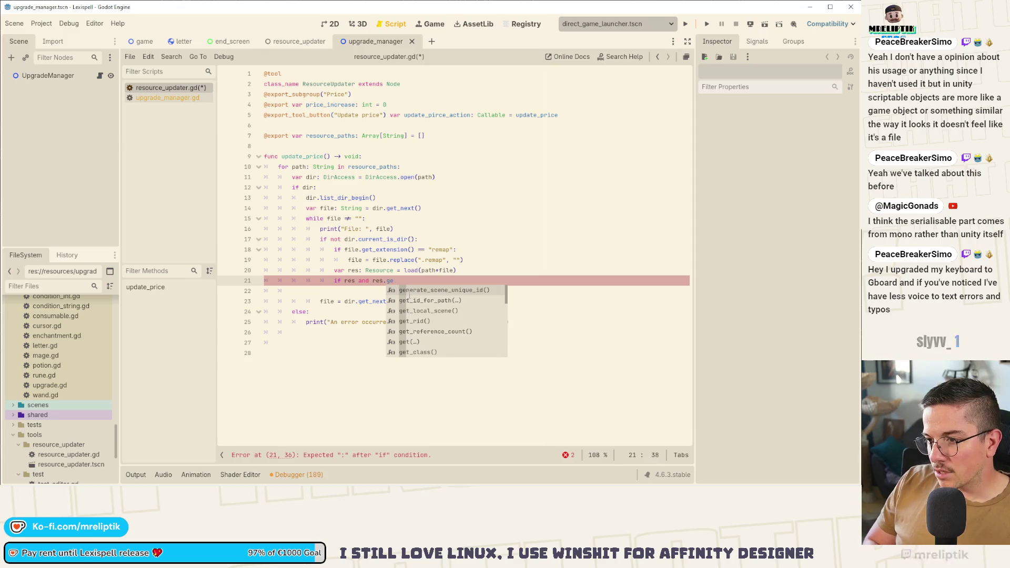
{"action": "left_click", "coordinate": [409, 296]}
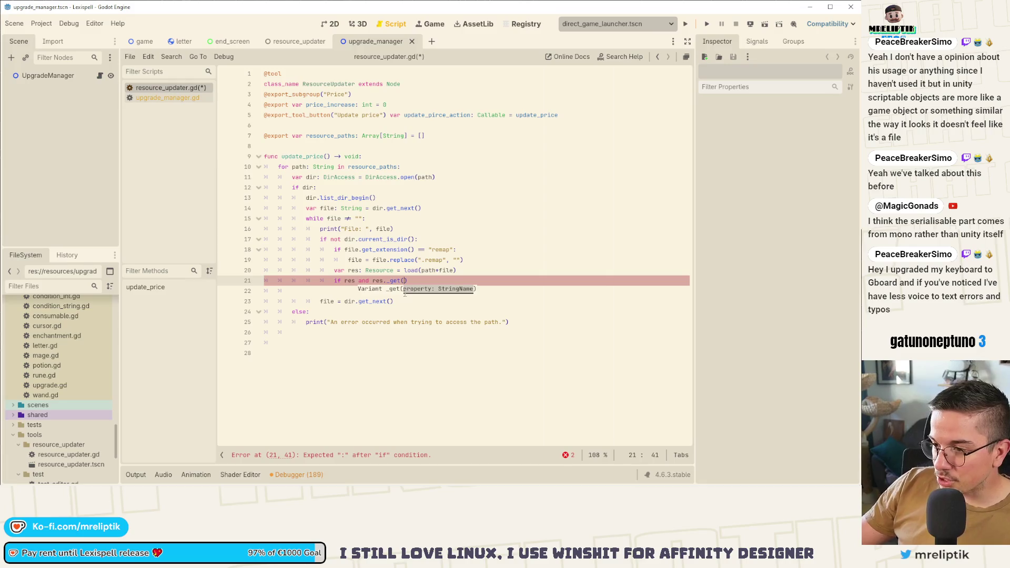
{"action": "left_click", "coordinate": [393, 283], "text": "ctrl"}
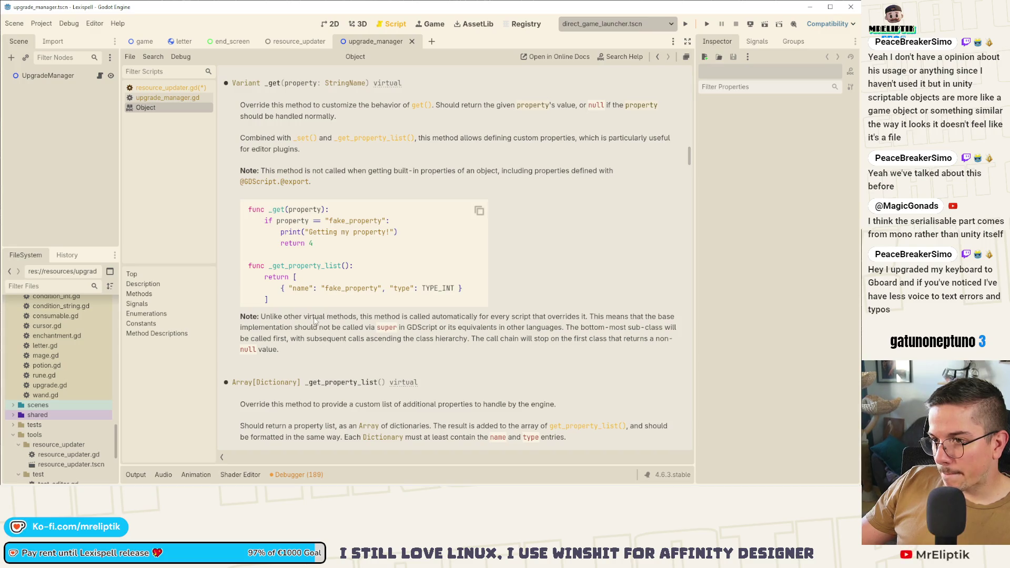
Scroll through the Object _get docs, check upgrade_manager.gd, then return to resource_updater.gd.
{"action": "scroll", "coordinate": [367, 316], "scroll_direction": "down", "scroll_amount": 10}
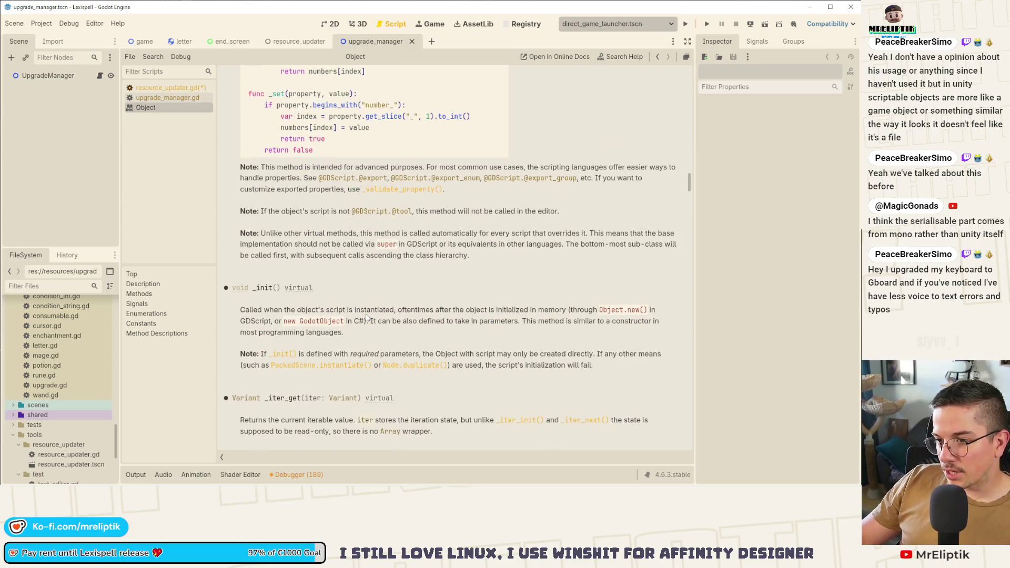
{"action": "scroll", "coordinate": [367, 316], "scroll_direction": "down", "scroll_amount": 10}
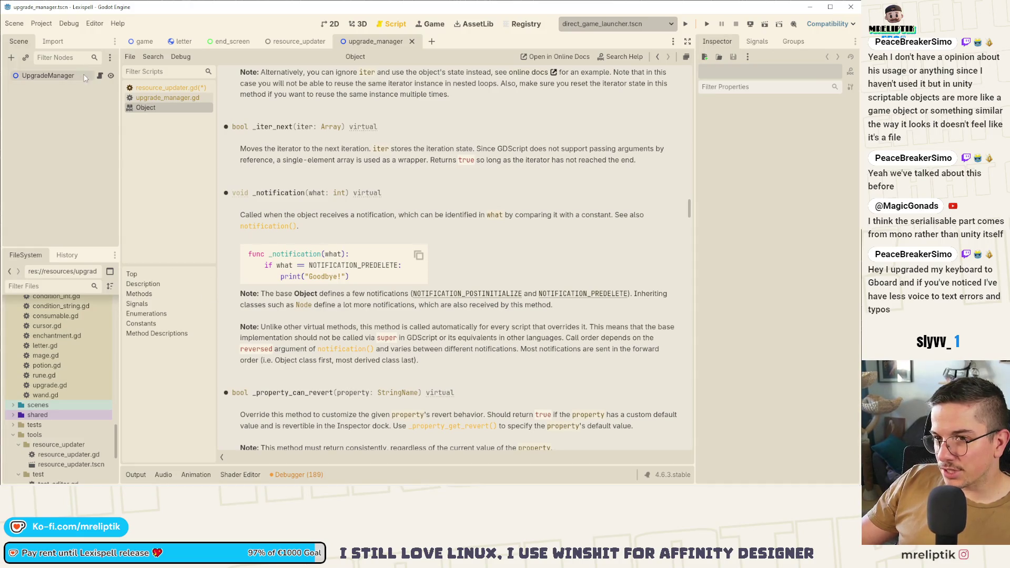
{"action": "left_click", "coordinate": [100, 76]}
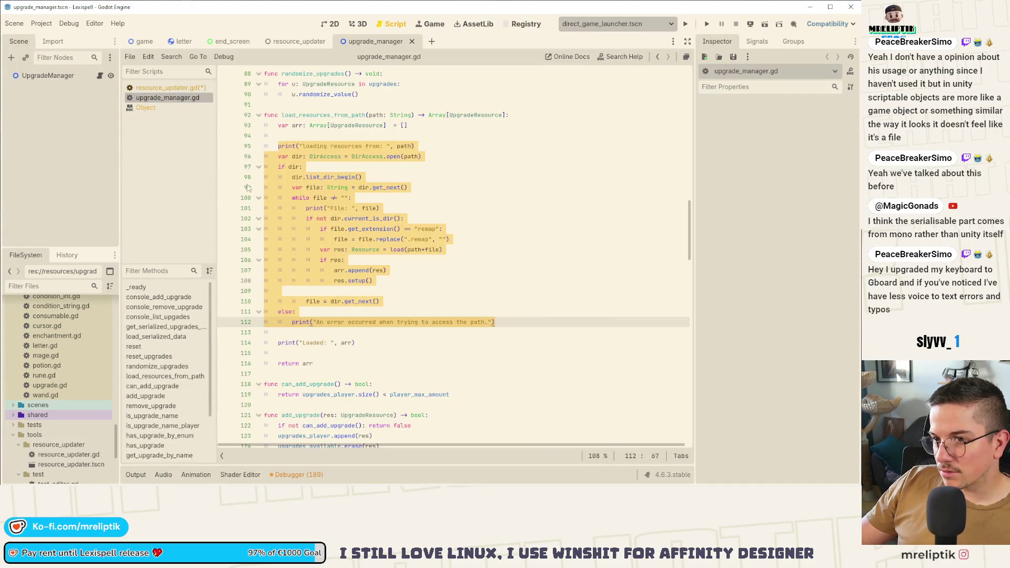
{"action": "left_click", "coordinate": [156, 87]}
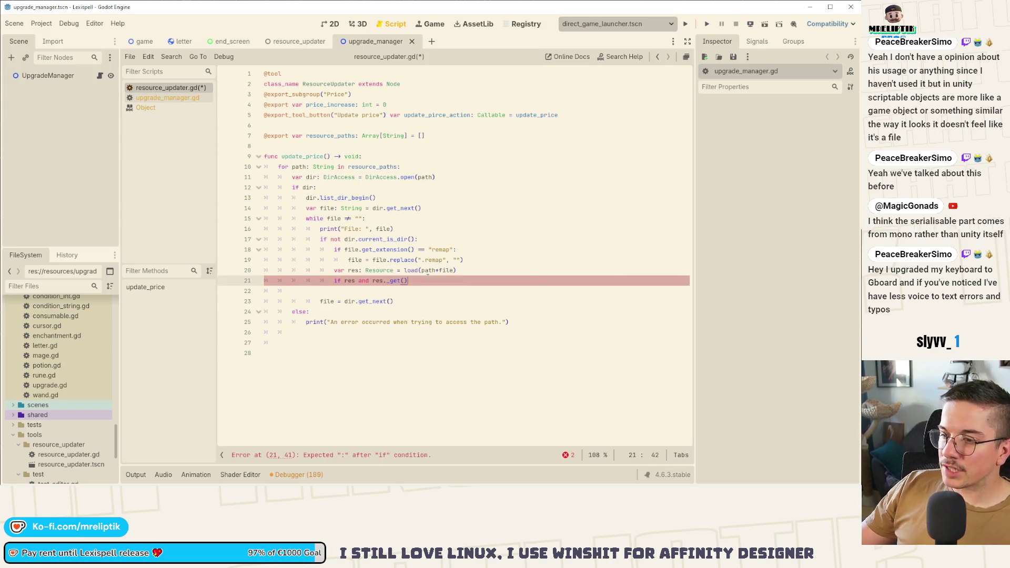
Replace line 21's condition with 'if not res: continue' and save the script.
{"action": "key", "text": "BackSpace"}
{"action": "key", "text": "BackSpace"}
{"action": "key", "text": "BackSpace"}
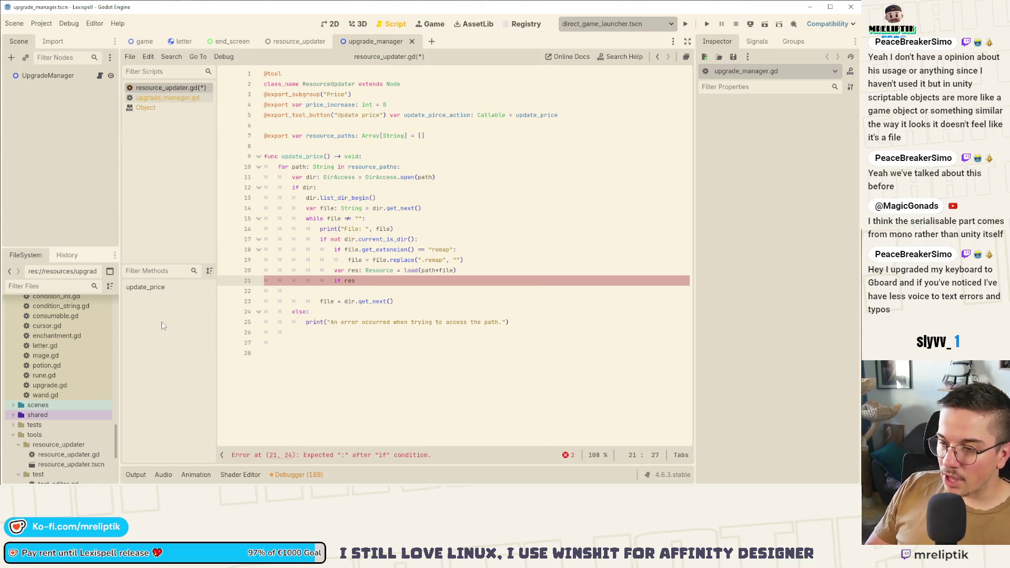
{"action": "type", "text": ":"}
{"action": "key", "text": "Return"}
{"action": "key", "text": "Up"}
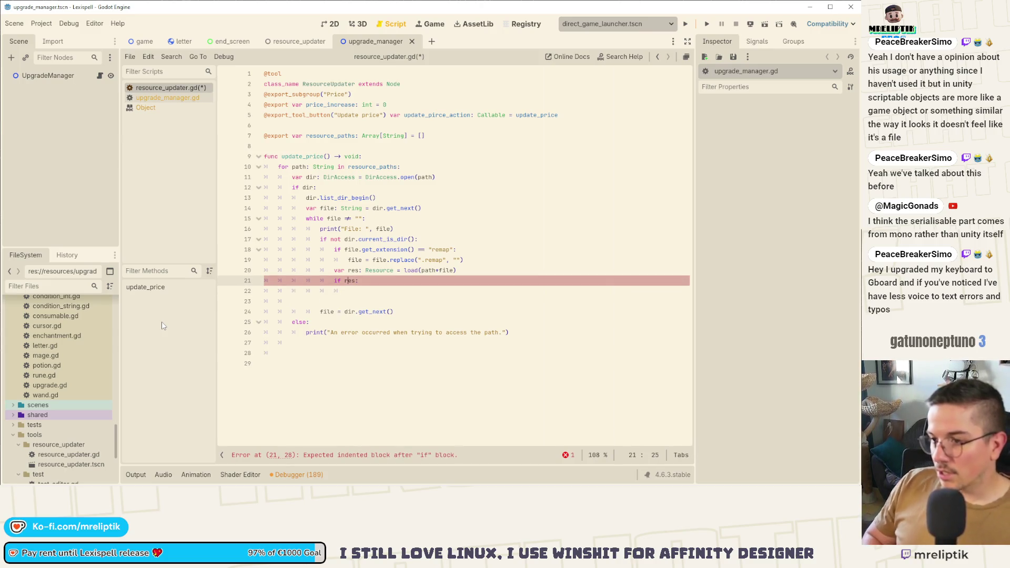
{"action": "key", "text": "ctrl+shift+Left"}
{"action": "key", "text": "ctrl+shift+Left"}
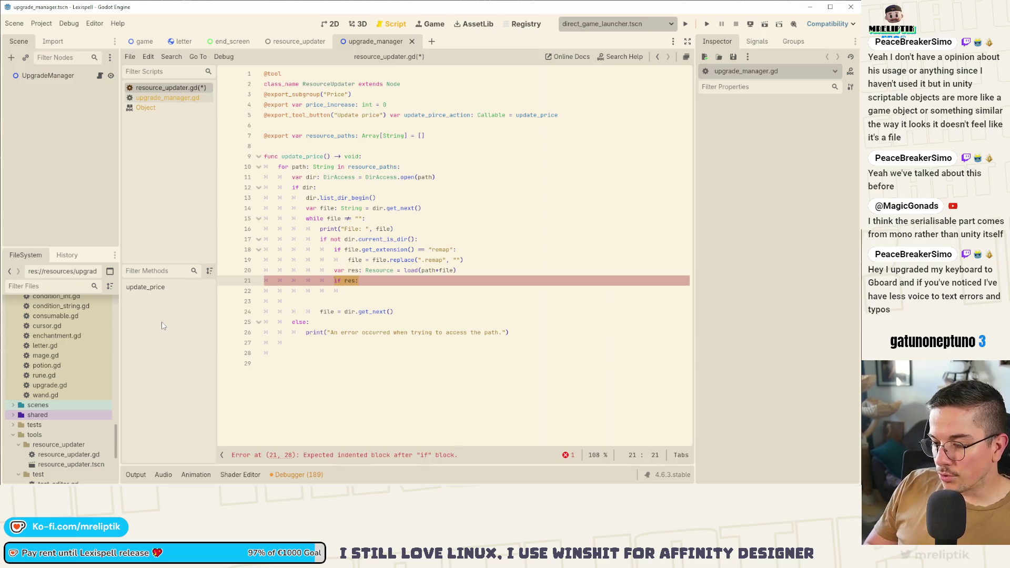
{"action": "type", "text": "if not res: continue"}
{"action": "key", "text": "Return"}
{"action": "key", "text": "ctrl+s"}
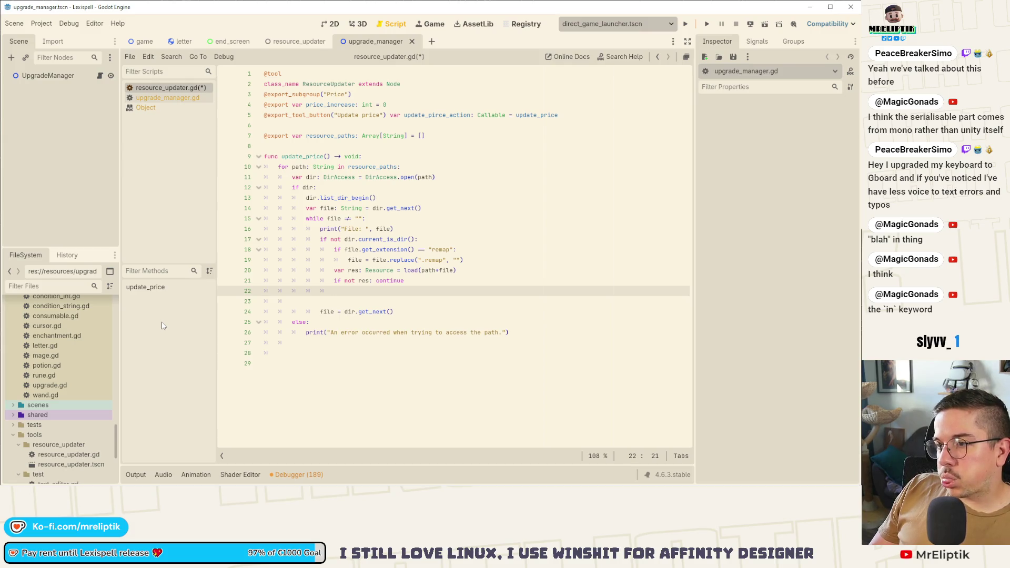
Correct update_pirce_action to update_price_action on line 5 and save again.
{"action": "left_click", "coordinate": [435, 115]}
{"action": "key", "text": "BackSpace"}
{"action": "type", "text": "i"}
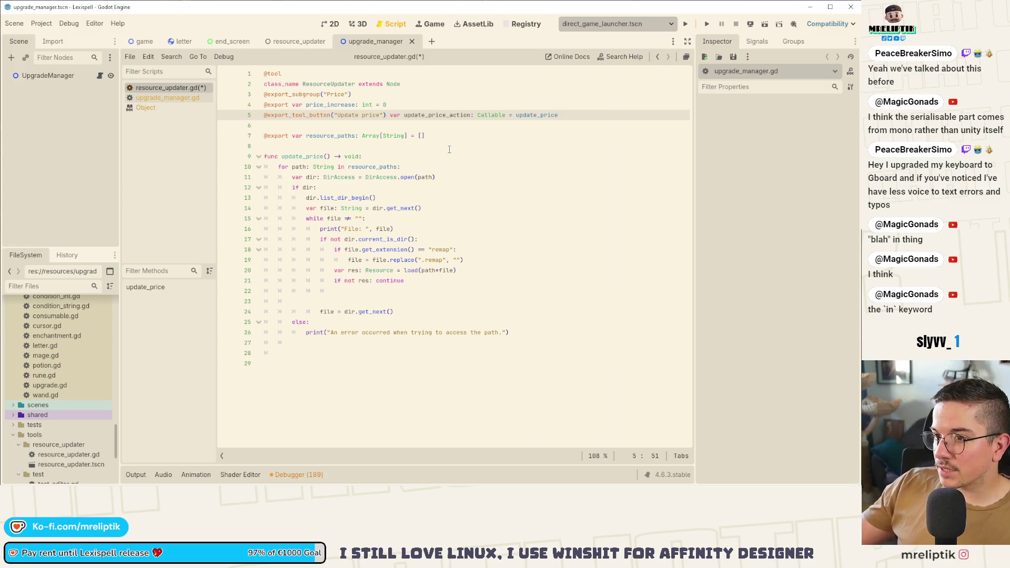
{"action": "key", "text": "ctrl+s"}
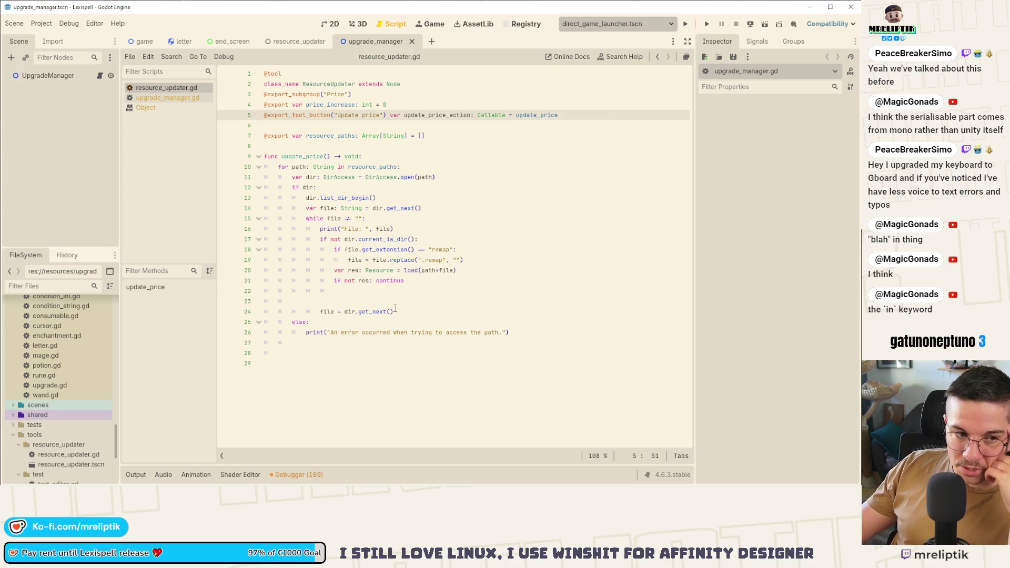
{"action": "left_click", "coordinate": [419, 280]}
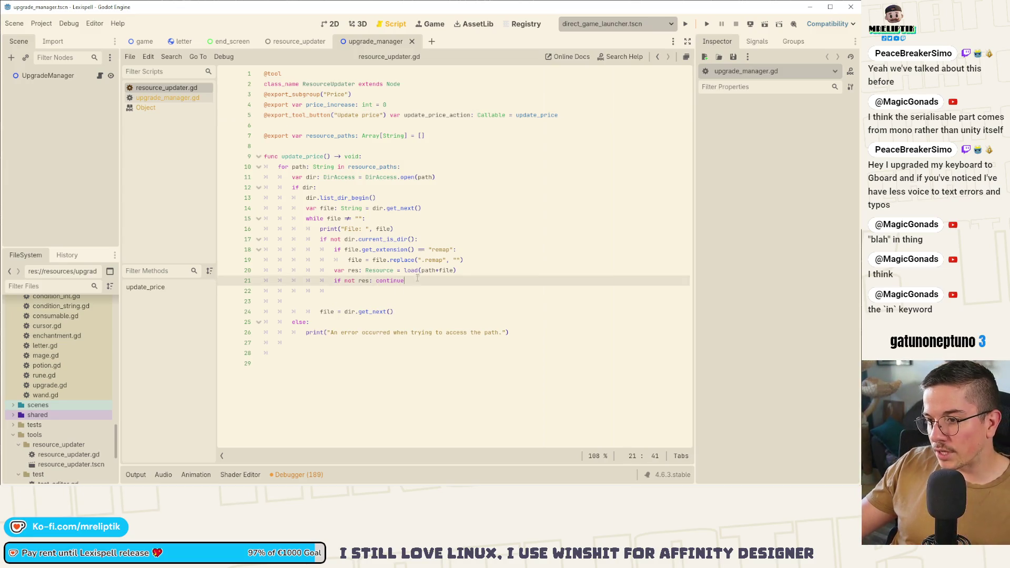